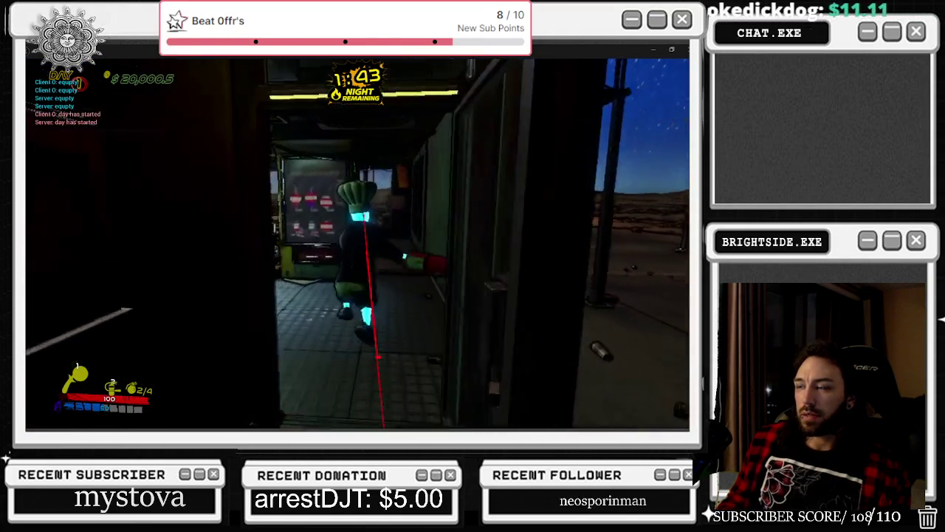
# Open the in-game store on the first client, then on the second client.
pyautogui.press('e')
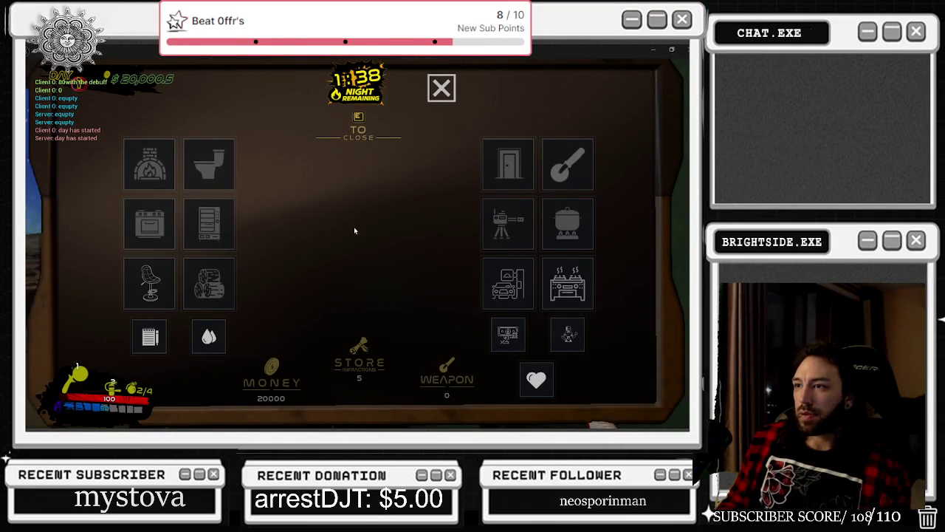
pyautogui.hotkey('alt', 'Tab')
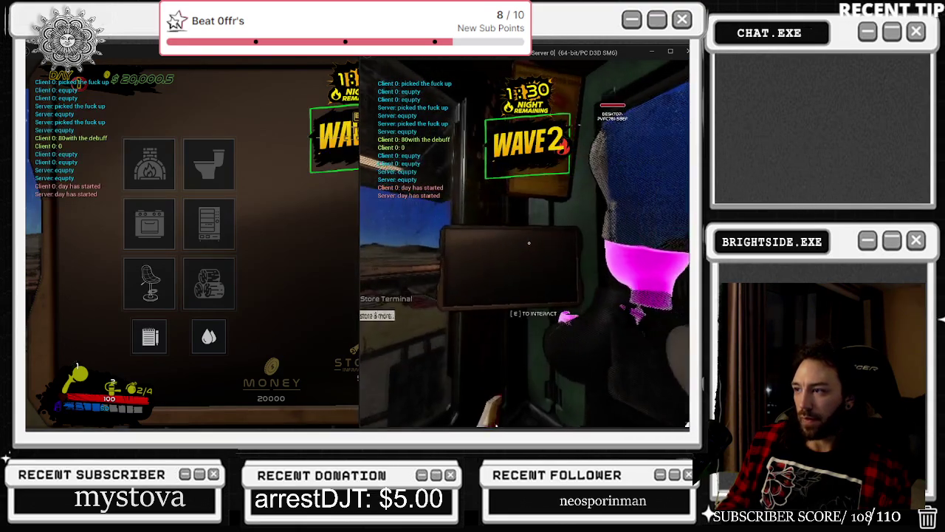
pyautogui.press('e')
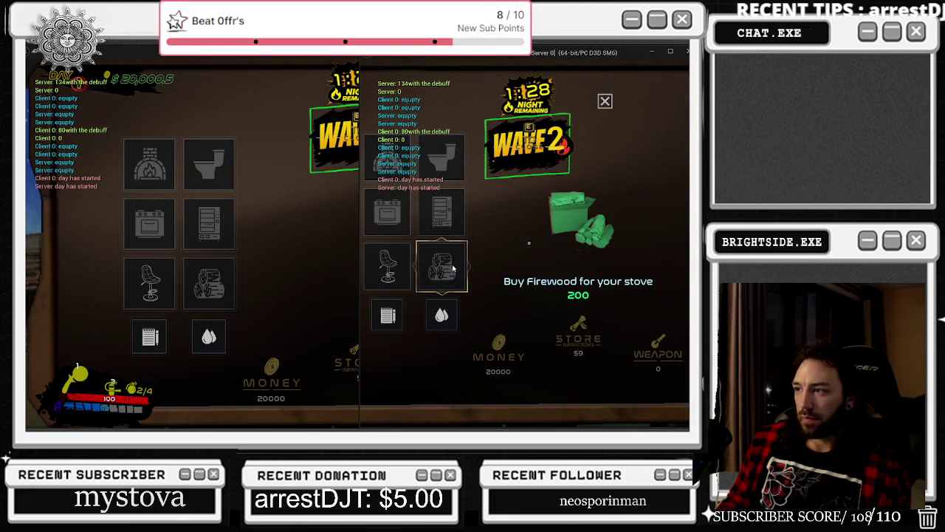
pyautogui.press('Escape')
pyautogui.hotkey('alt', 'Tab')
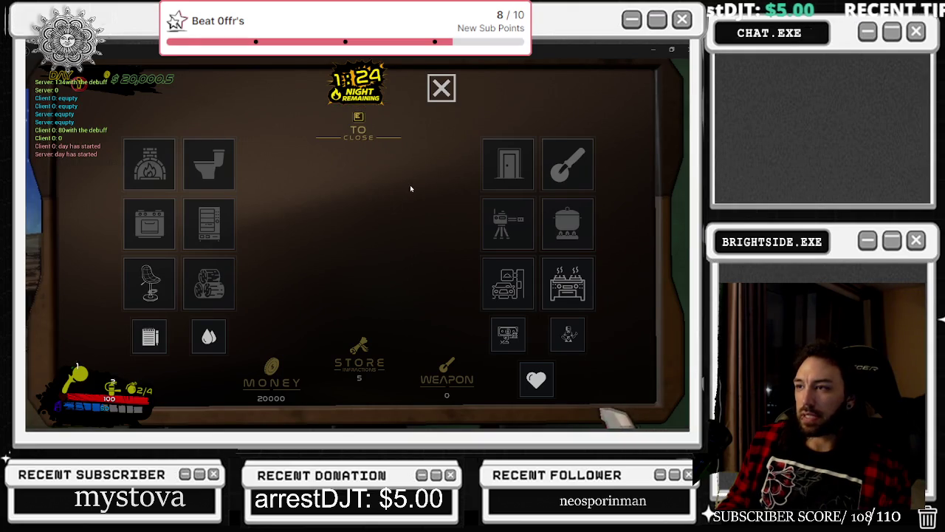
# Close the store, reopen it, and bring up the game's pause menu.
pyautogui.press('Escape')
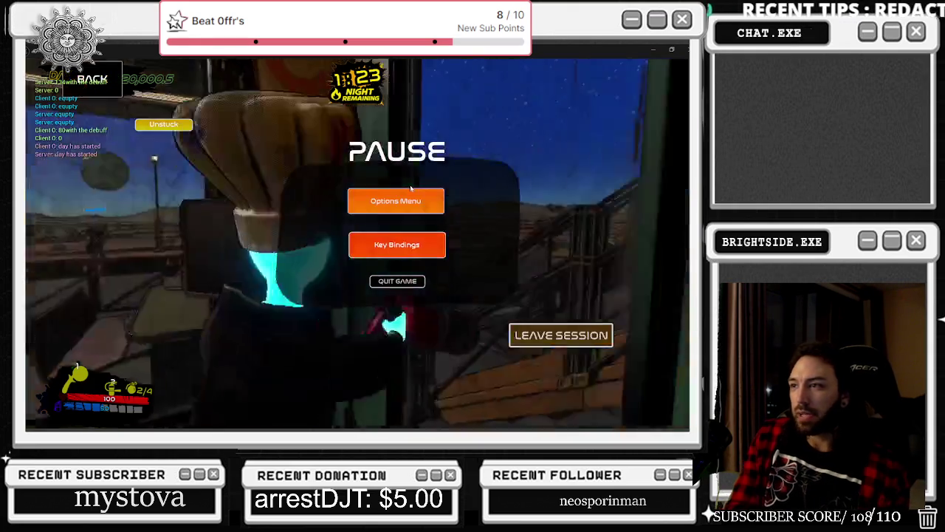
pyautogui.press('Escape')
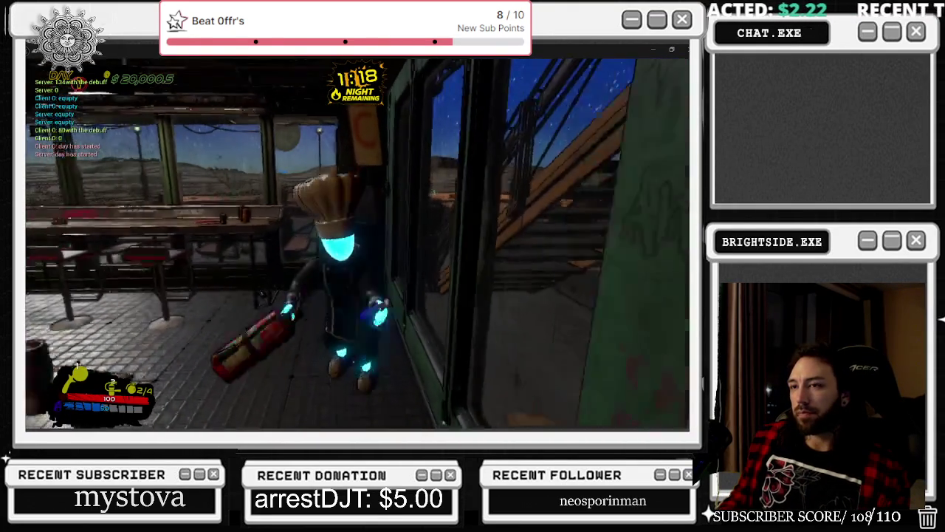
pyautogui.press('e')
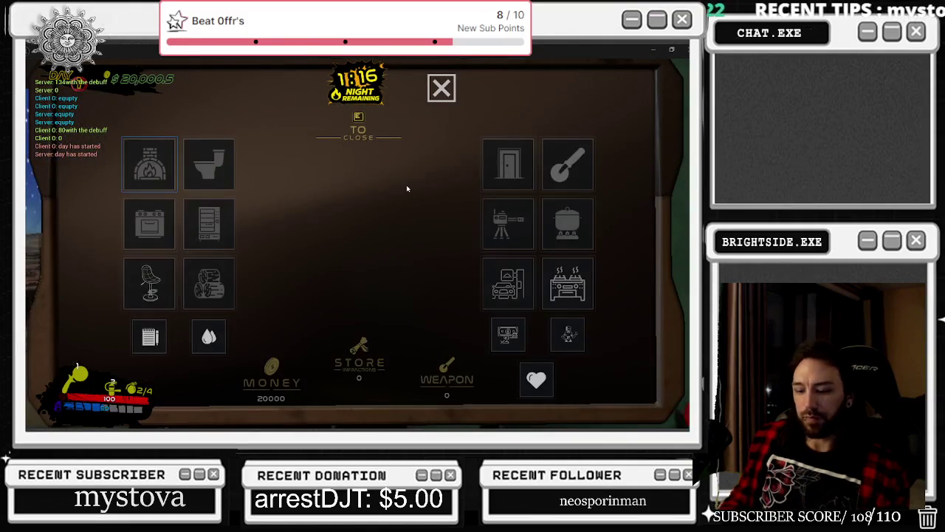
pyautogui.press('Escape')
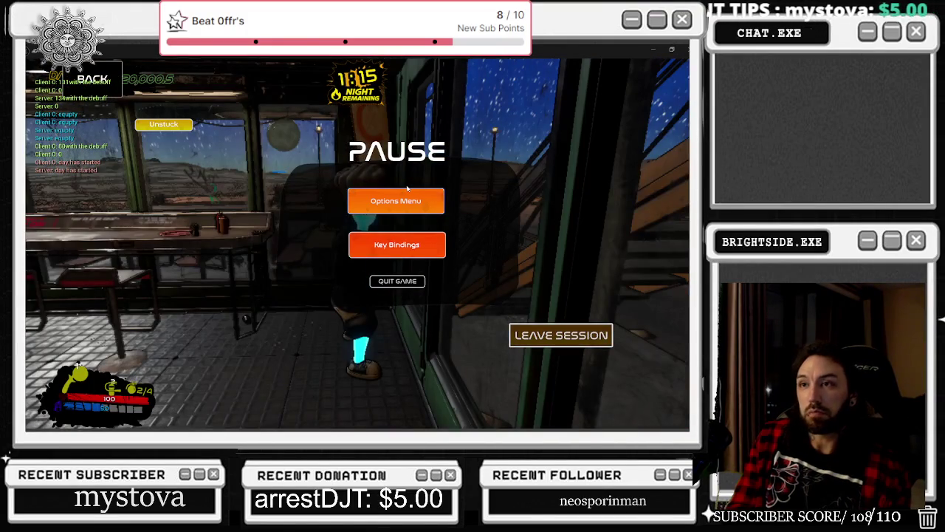
pyautogui.press('Escape')
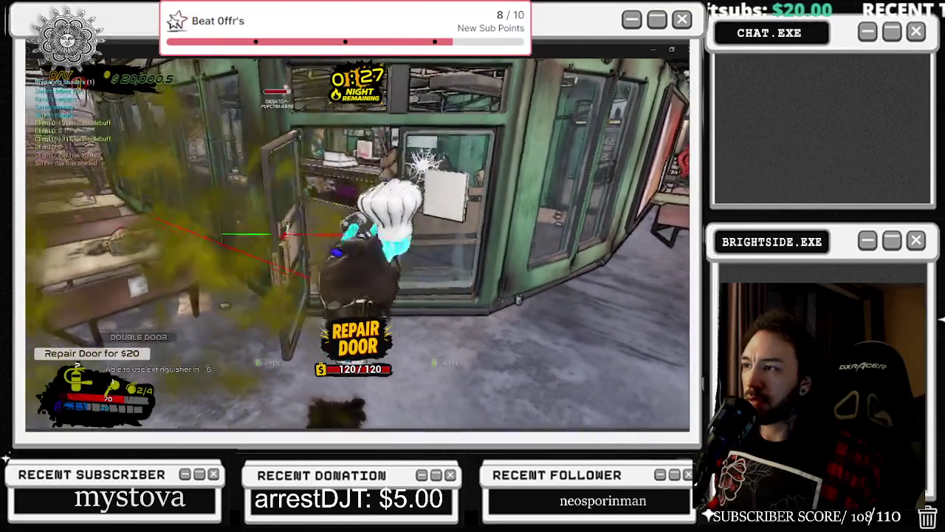
# Bring the full-size client window forward and stop the play-in-editor session.
pyautogui.hotkey('alt', 'Tab')
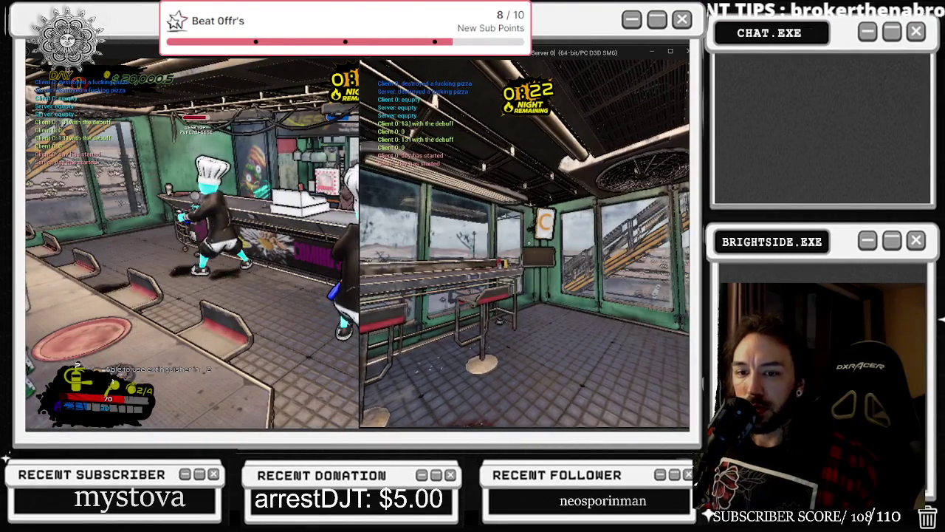
pyautogui.hotkey('alt', 'Tab')
pyautogui.press('Escape')
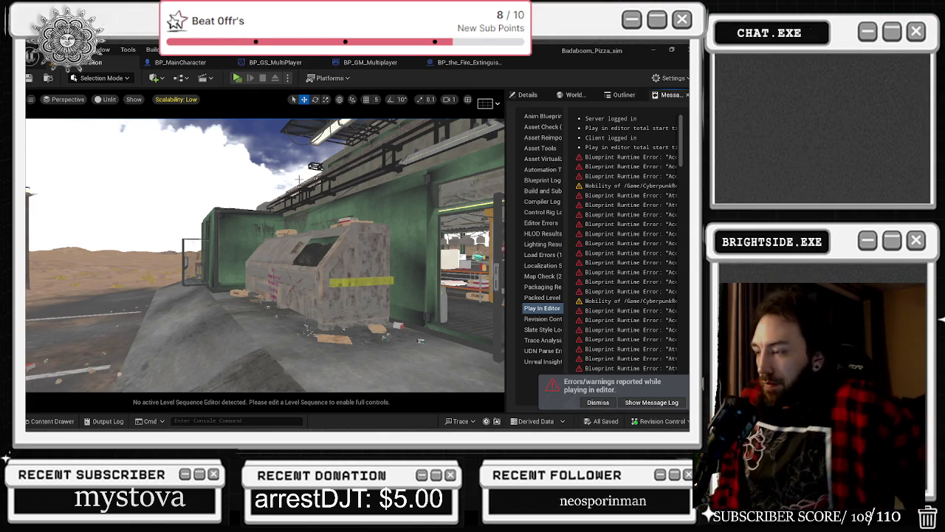
# Switch to the BP_MainCharacter tab and show its Event Graph in the editor window.
pyautogui.click(170, 63)
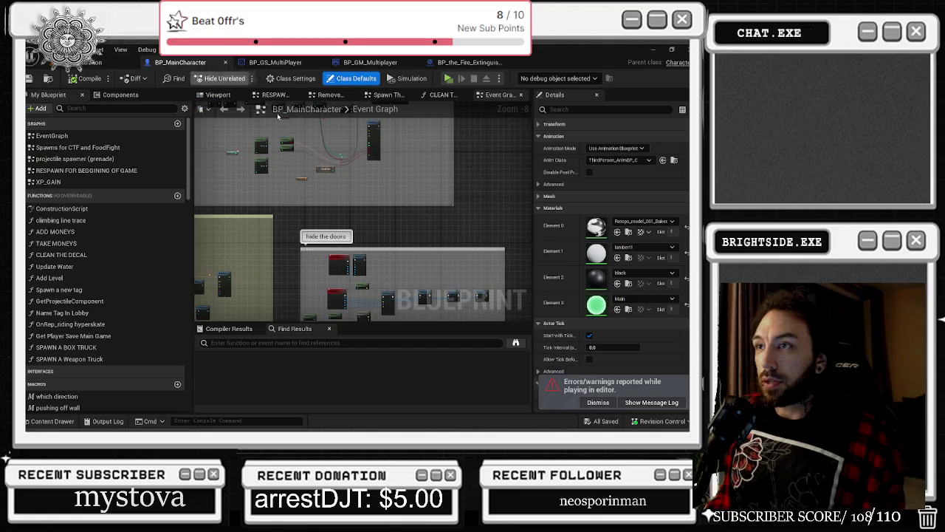
pyautogui.hotkey('alt', 'Tab')
pyautogui.click(234, 242)
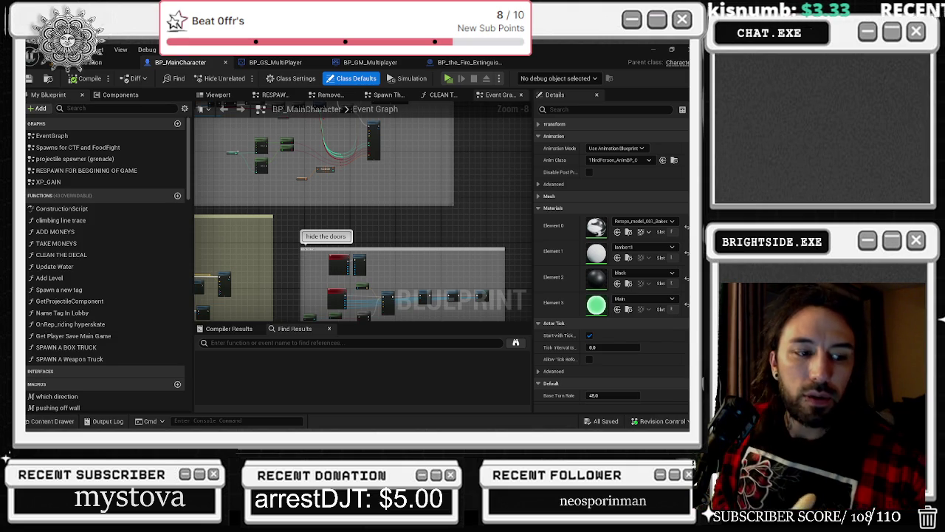
pyautogui.press('XF86AudioRaiseVolume')
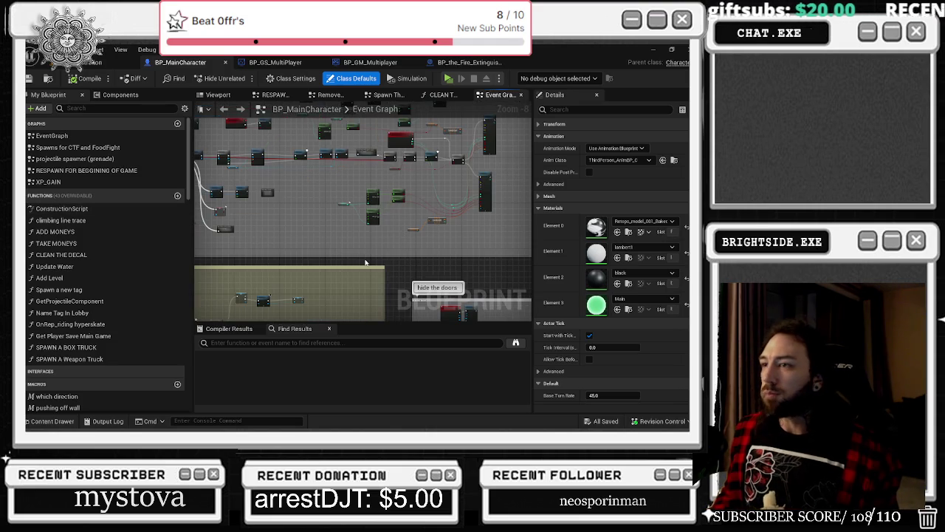
# Marquee-select the DRIVE THROUGH ACTIVATED Set, getter and Print nodes and nudge them left.
pyautogui.scroll(1, 365, 262)
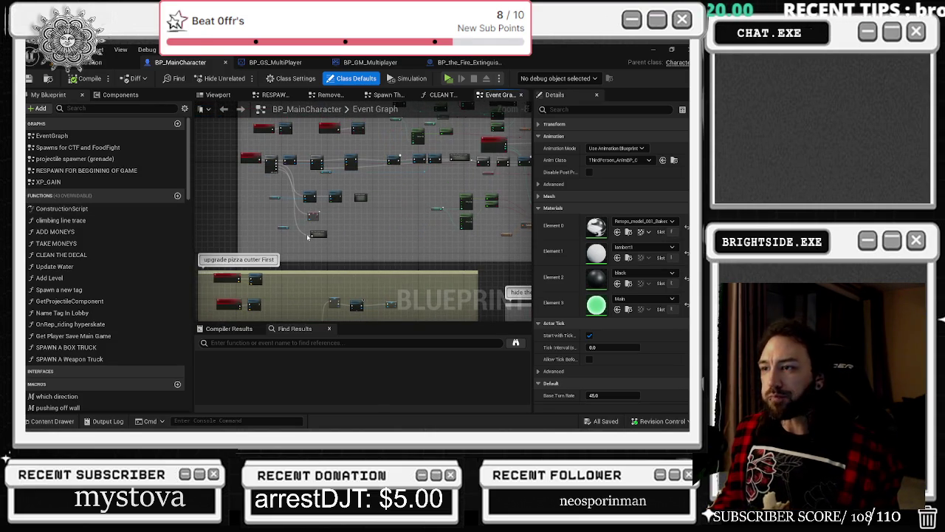
pyautogui.scroll(1, 309, 237)
pyautogui.scroll(1, 344, 202)
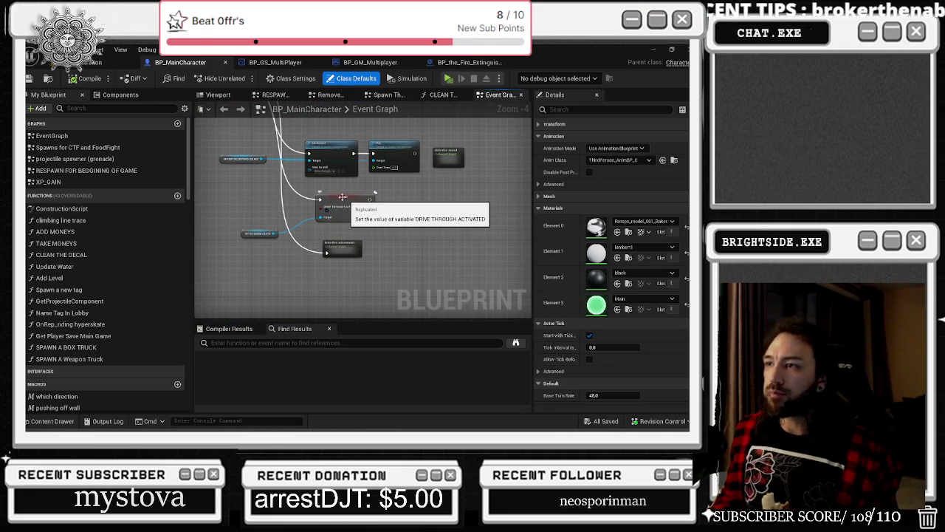
pyautogui.moveTo(248, 201)
pyautogui.mouseDown()
pyautogui.moveTo(310, 244)
pyautogui.moveTo(365, 259)
pyautogui.mouseUp()
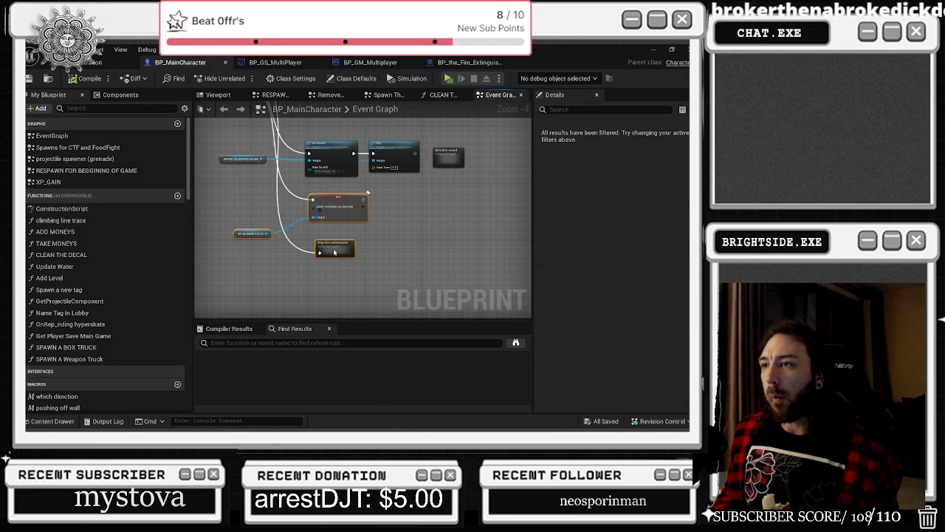
pyautogui.moveTo(347, 210); pyautogui.dragTo(334, 210)
pyautogui.scroll(-3, 381, 218)
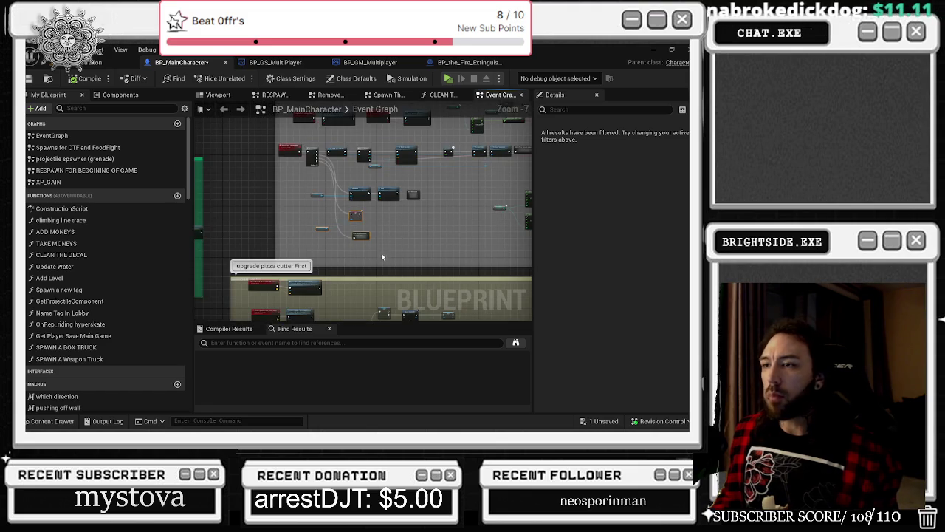
pyautogui.scroll(-5, 382, 257)
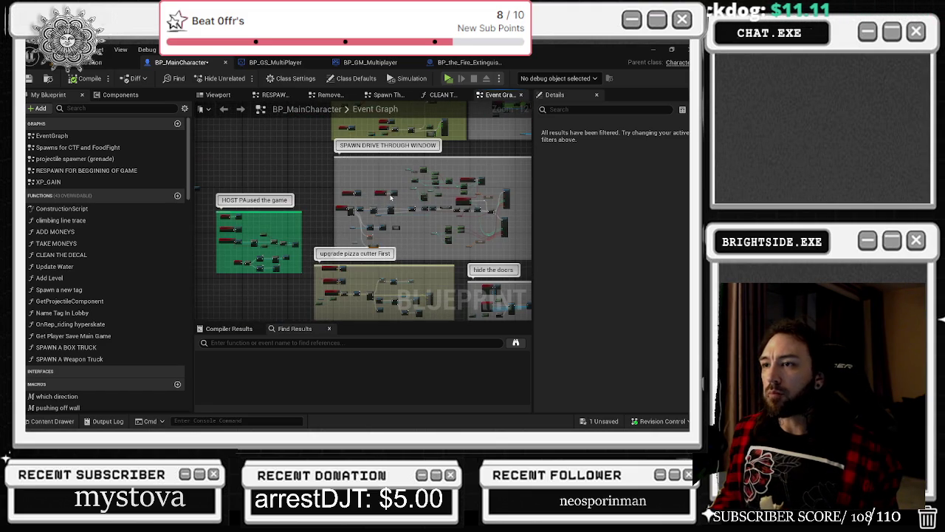
pyautogui.moveTo(390, 197); pyautogui.dragTo(330, 169)
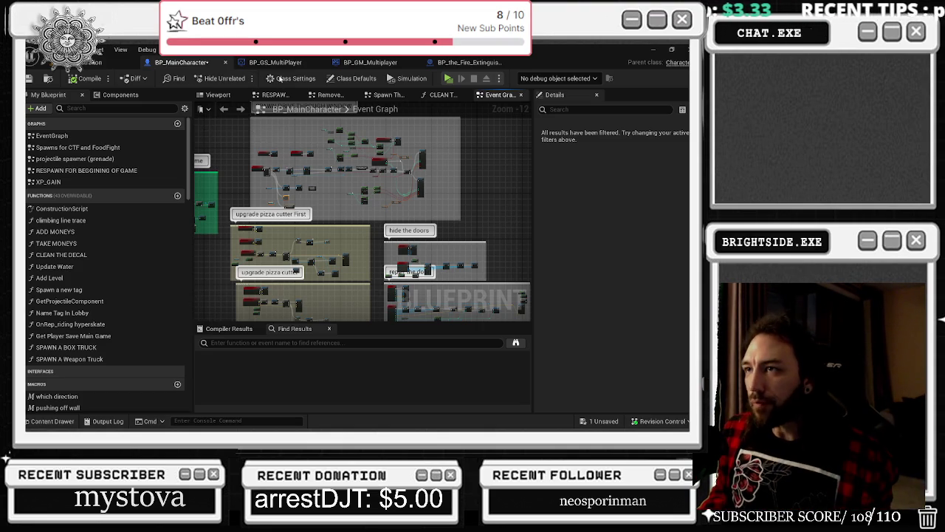
# In BP_GM_Multiplayer, wire Sequence Then 0 to Set Replicates, then compile and save.
pyautogui.click(465, 62)
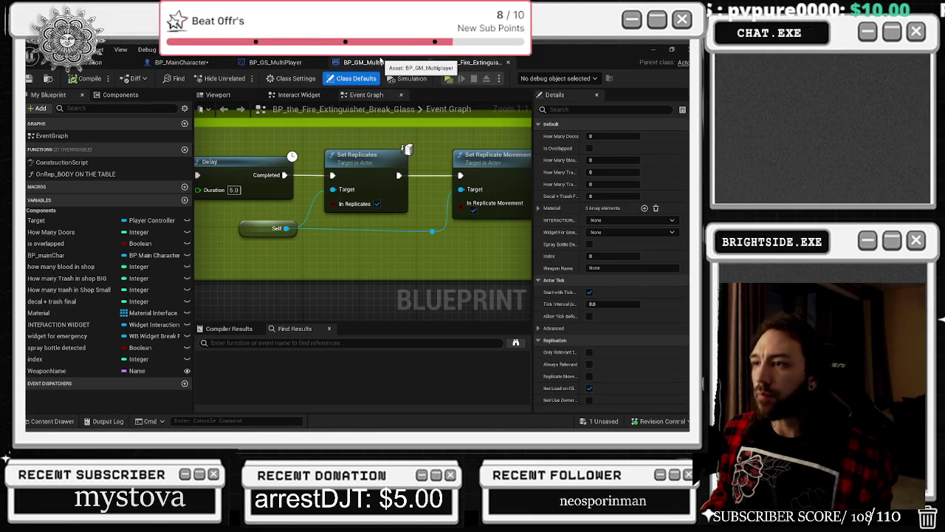
pyautogui.click(382, 63)
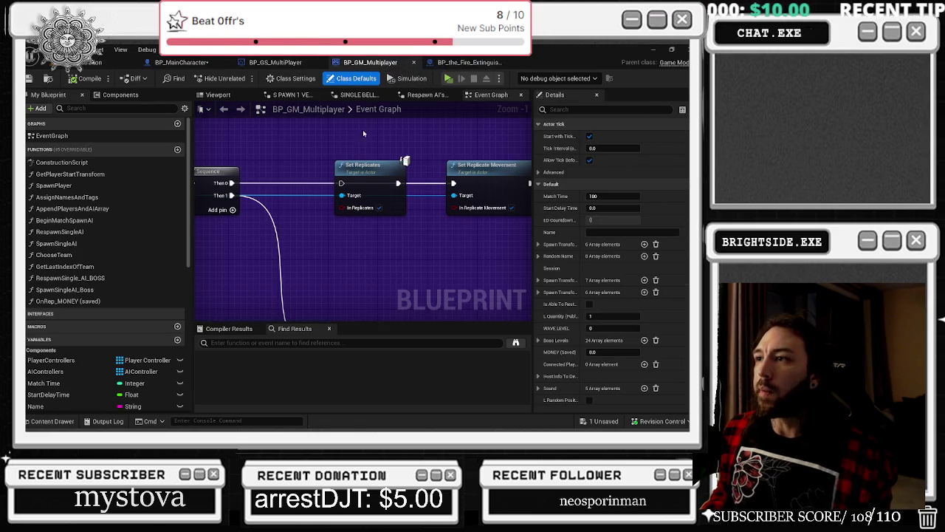
pyautogui.moveTo(231, 182)
pyautogui.mouseDown()
pyautogui.moveTo(342, 183)
pyautogui.moveTo(367, 164)
pyautogui.mouseUp()
pyautogui.click(89, 78)
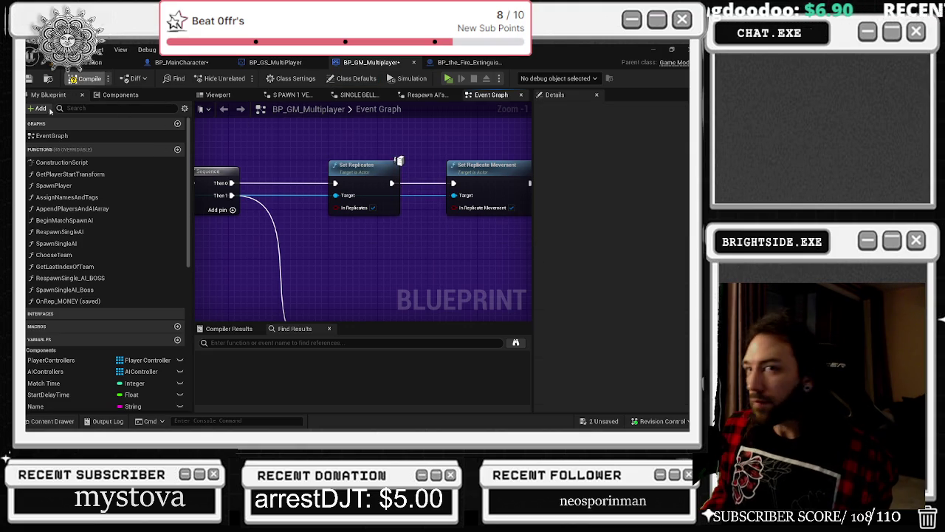
pyautogui.hotkey('ctrl', 's')
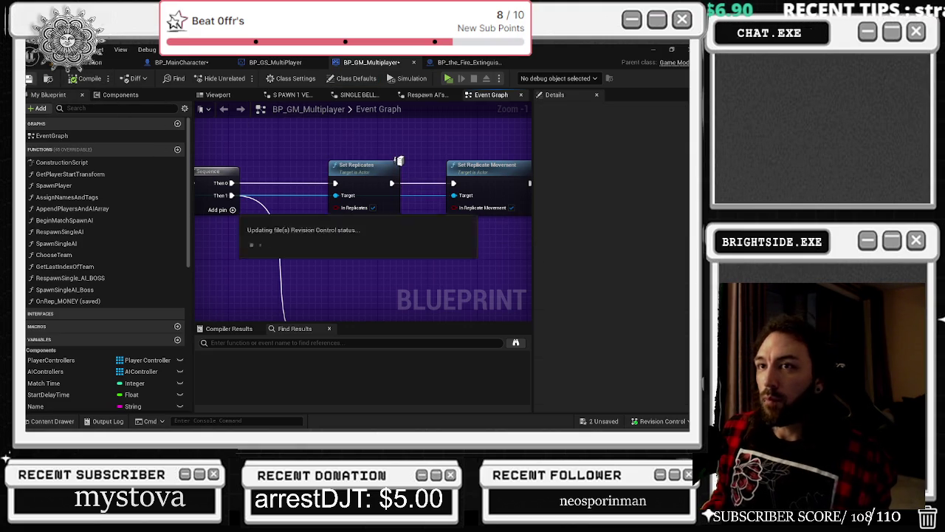
# Close the blueprint tabs and open the Demonstration Level Blueprint.
pyautogui.click(414, 62)
pyautogui.click(375, 63)
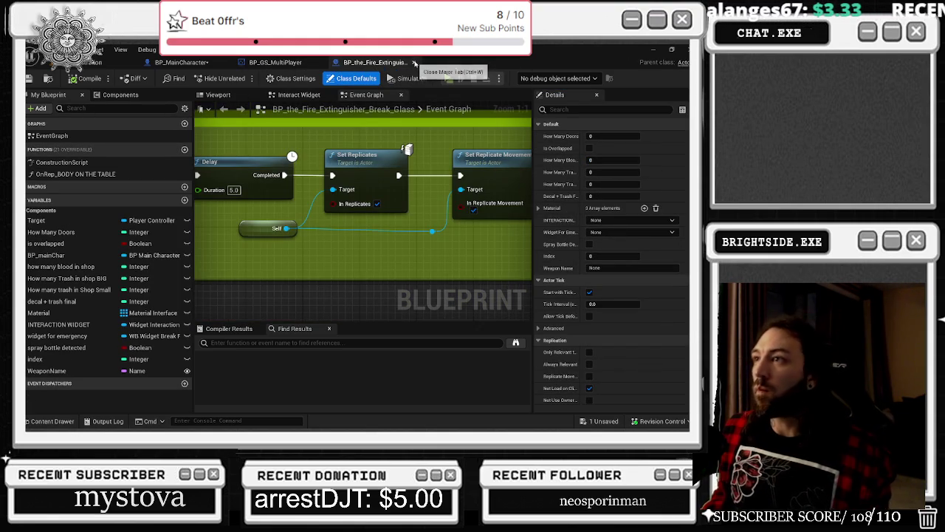
pyautogui.click(414, 63)
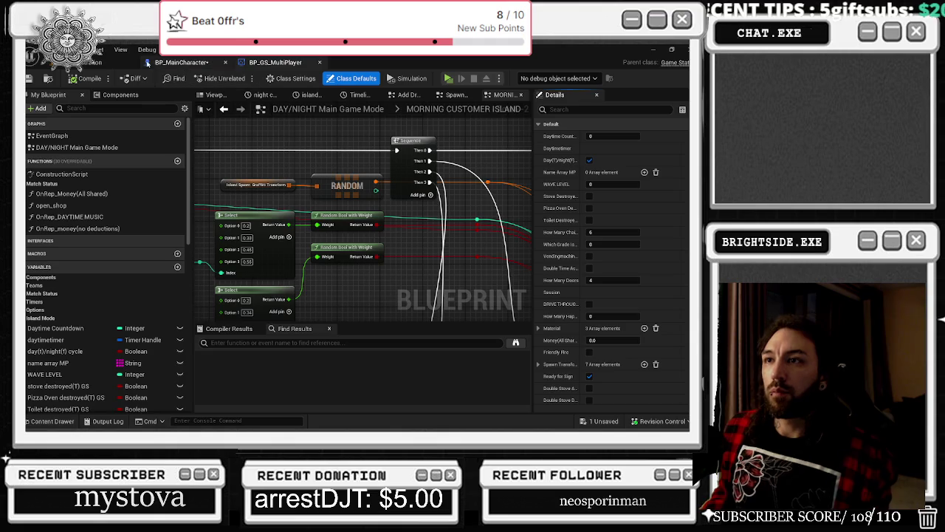
pyautogui.click(104, 62)
pyautogui.click(182, 78)
pyautogui.click(222, 141)
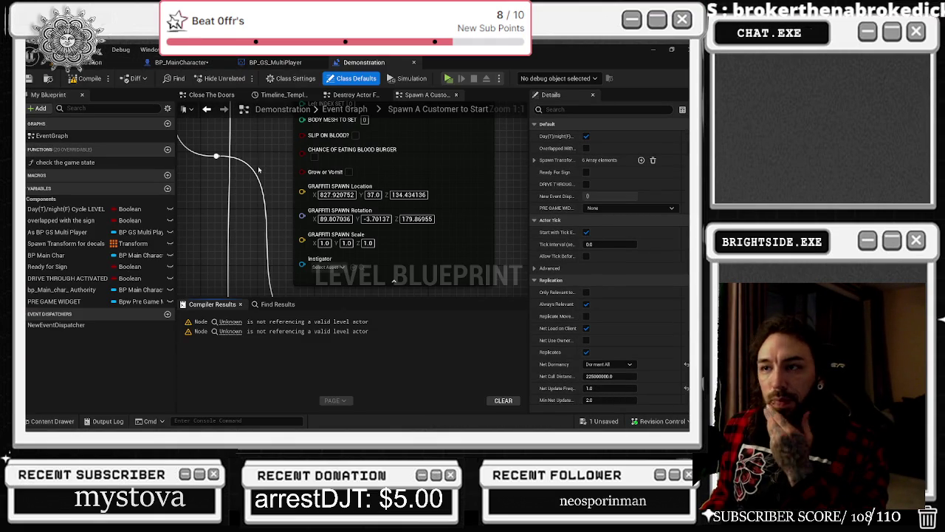
# Close the timeline graph and return to the level's full Event Graph.
pyautogui.scroll(-2, 253, 189)
pyautogui.moveTo(252, 188)
pyautogui.mouseDown()
pyautogui.moveTo(278, 241)
pyautogui.moveTo(277, 266)
pyautogui.mouseUp()
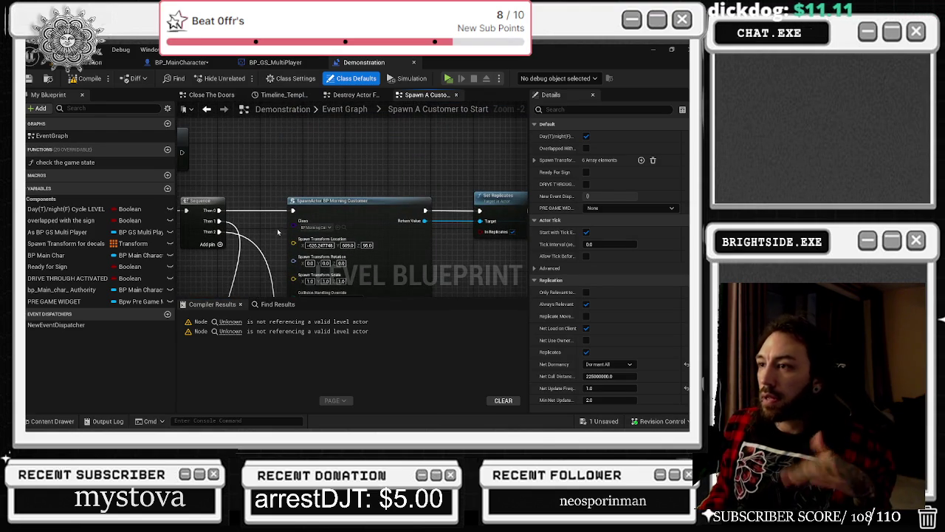
pyautogui.scroll(-2, 302, 166)
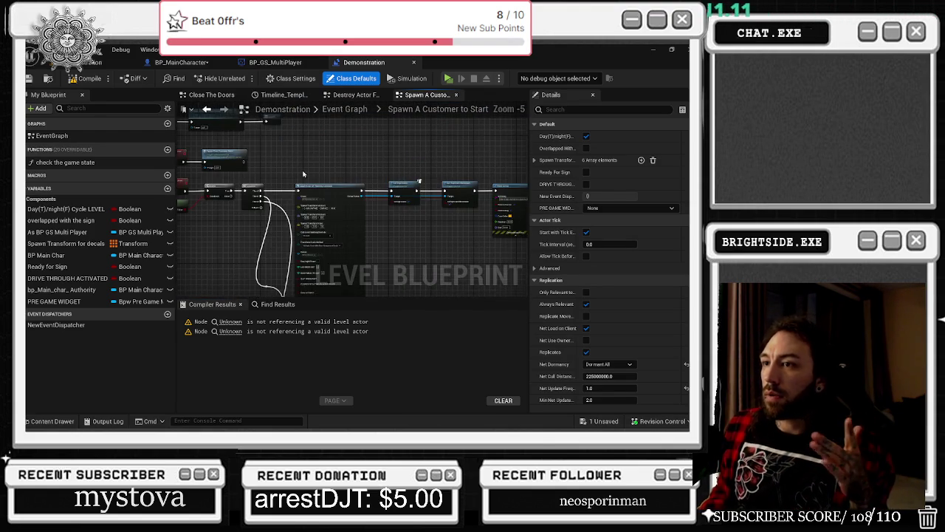
pyautogui.scroll(-1, 431, 200)
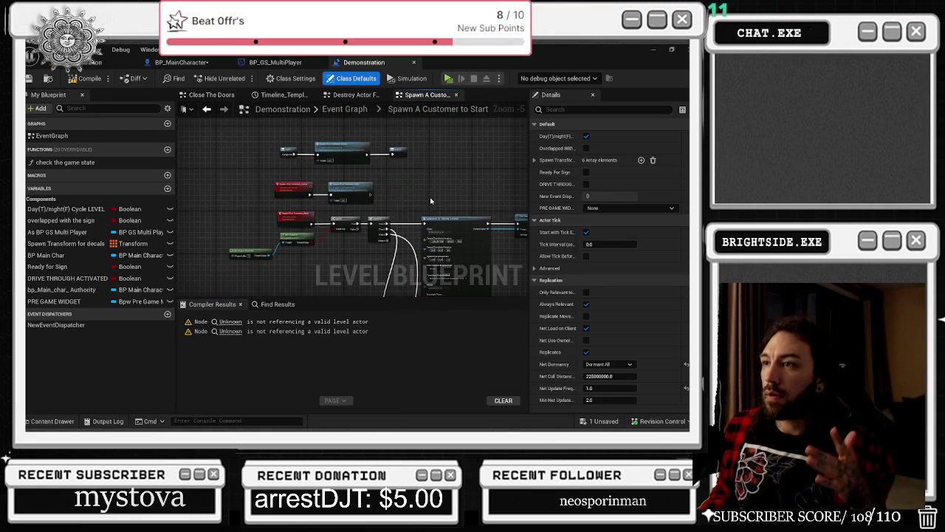
pyautogui.click(353, 111)
pyautogui.click(299, 99)
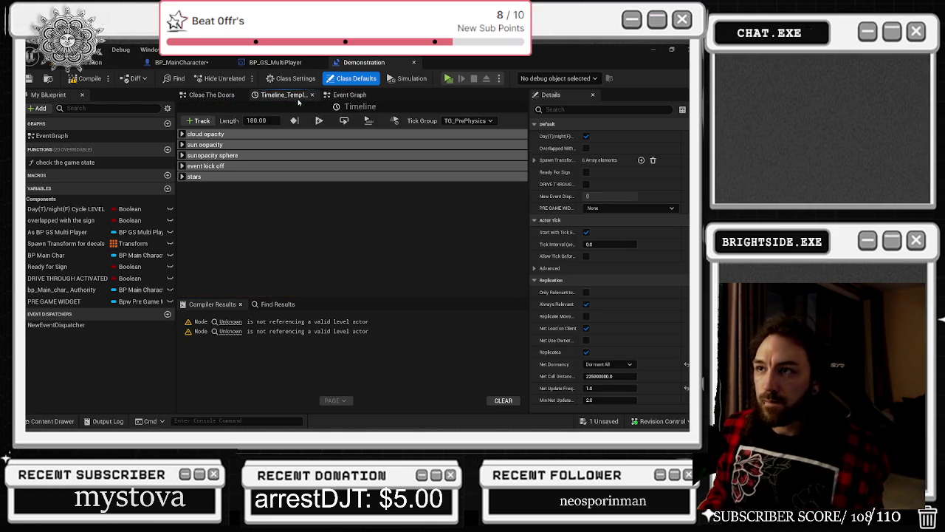
pyautogui.click(310, 94)
pyautogui.scroll(-4, 353, 180)
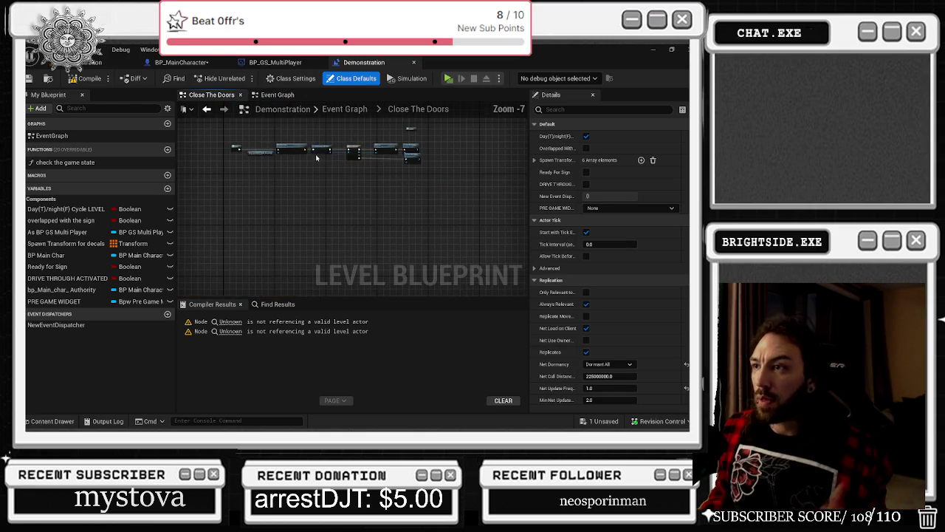
pyautogui.click(341, 110)
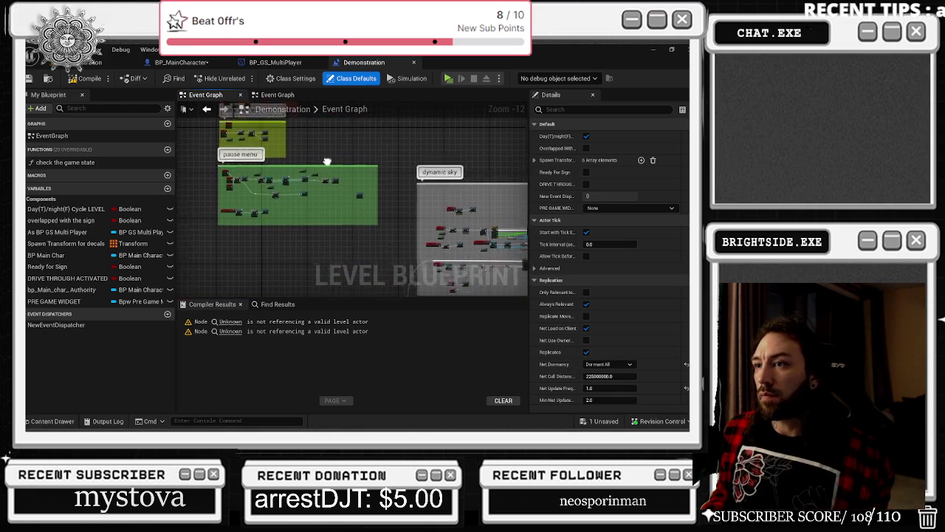
# Move the pause menu and time zap espresso comments down and fit the N key event inside time zap espresso.
pyautogui.moveTo(320, 162); pyautogui.dragTo(316, 177)
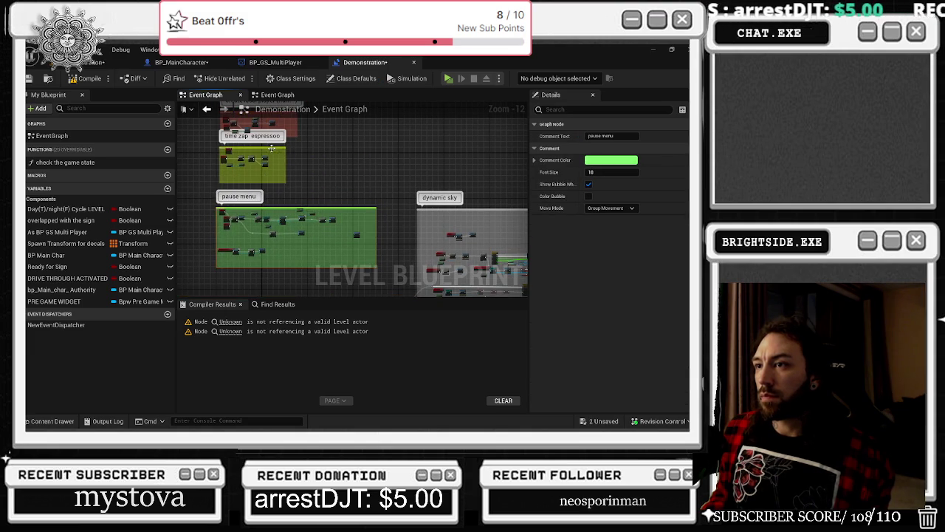
pyautogui.moveTo(271, 149); pyautogui.dragTo(273, 169)
pyautogui.scroll(10, 273, 170)
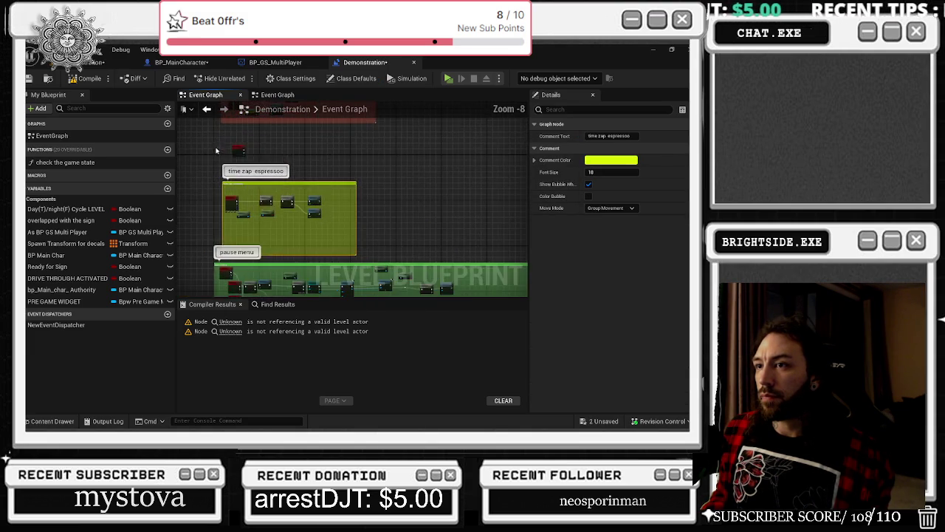
pyautogui.click(237, 165)
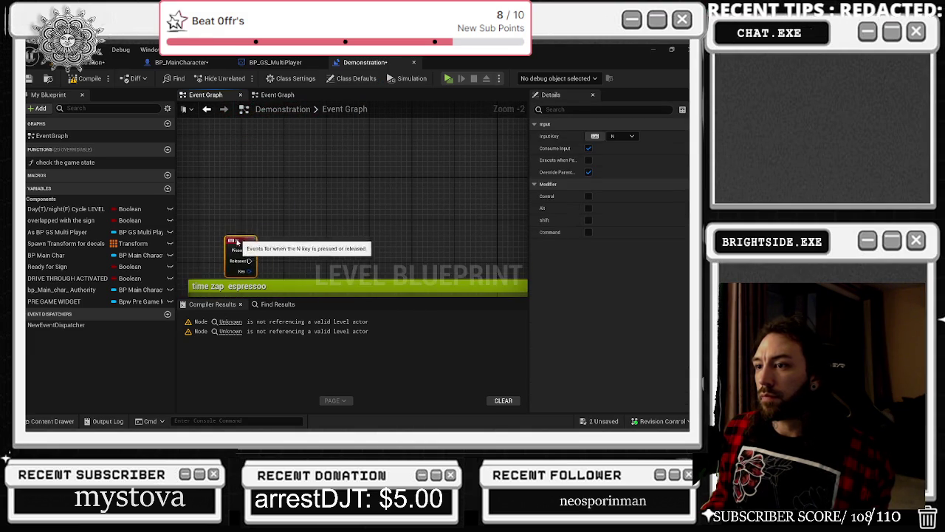
pyautogui.moveTo(268, 216)
pyautogui.mouseDown()
pyautogui.moveTo(268, 153)
pyautogui.moveTo(235, 213)
pyautogui.mouseUp()
pyautogui.scroll(-5, 234, 212)
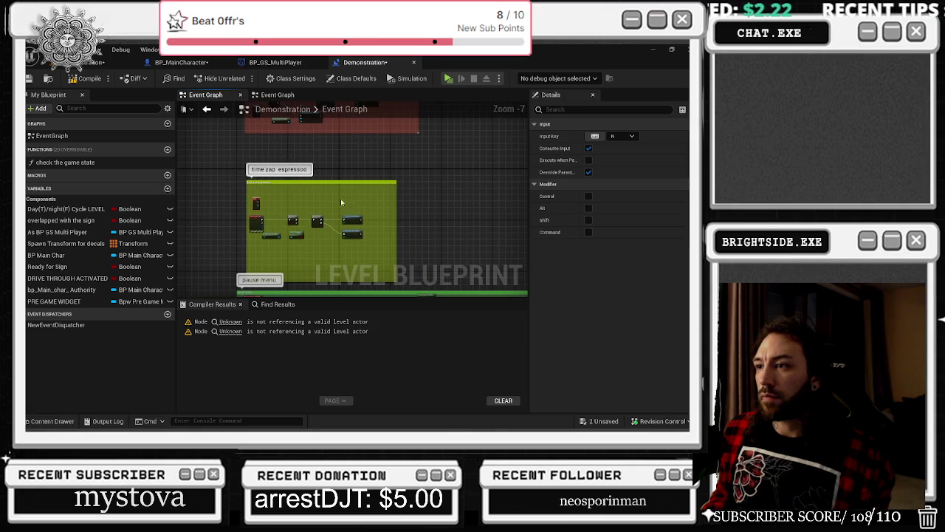
# Reposition and shorten the create local player comment and move its Get Player Controller node.
pyautogui.moveTo(296, 162); pyautogui.dragTo(297, 199)
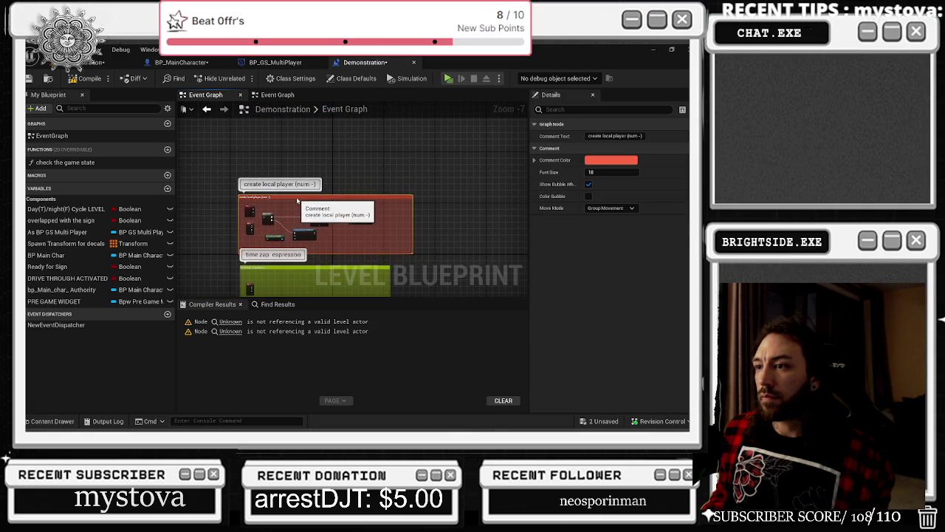
pyautogui.scroll(-5, 355, 155)
pyautogui.click(328, 145)
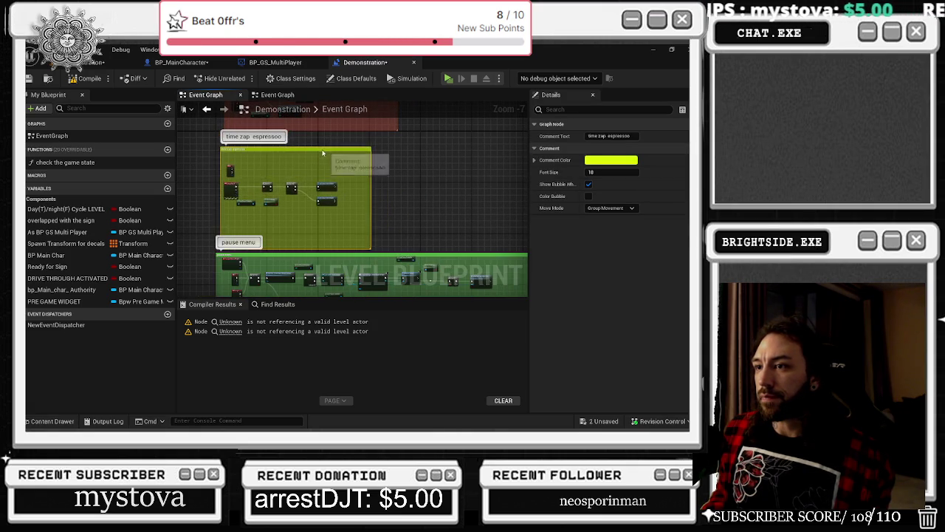
pyautogui.scroll(5, 329, 145)
pyautogui.moveTo(330, 144); pyautogui.dragTo(323, 147)
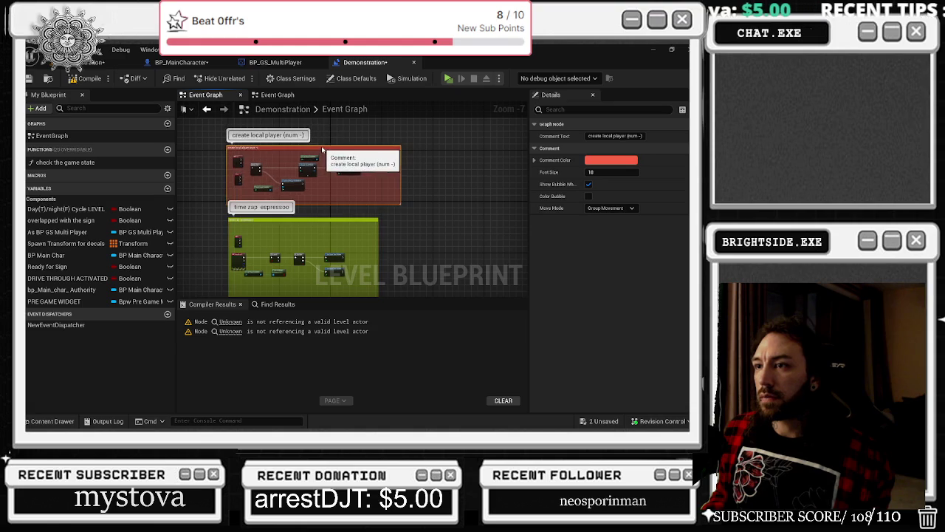
pyautogui.moveTo(329, 205); pyautogui.dragTo(328, 197)
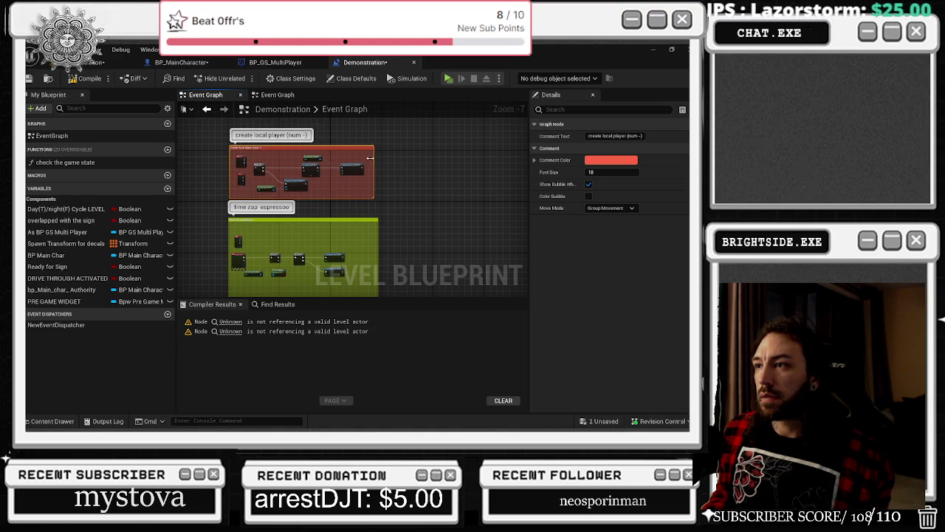
pyautogui.scroll(3, 358, 166)
pyautogui.moveTo(275, 147); pyautogui.dragTo(289, 143)
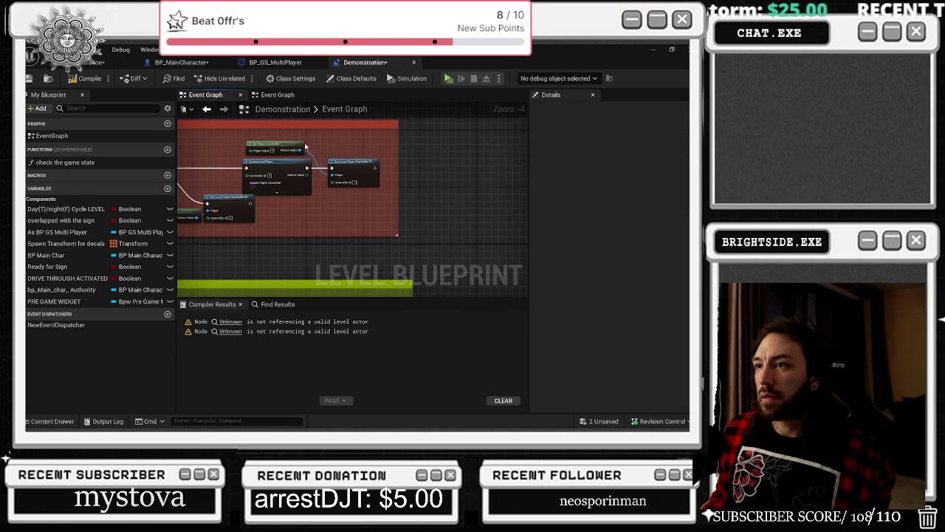
pyautogui.click(356, 161)
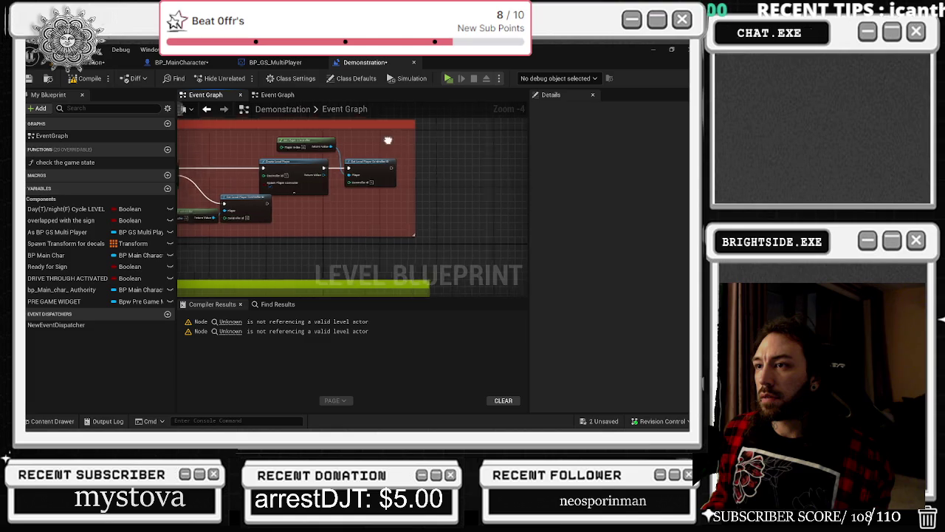
pyautogui.click(272, 211)
# Pan to the pause menu's Sequence, Remove from Parent, FlipFlop and overlay call nodes.
pyautogui.moveTo(280, 184)
pyautogui.mouseDown()
pyautogui.moveTo(403, 187)
pyautogui.moveTo(337, 190)
pyautogui.moveTo(356, 148)
pyautogui.mouseUp()
pyautogui.scroll(-3, 356, 165)
pyautogui.scroll(4, 364, 200)
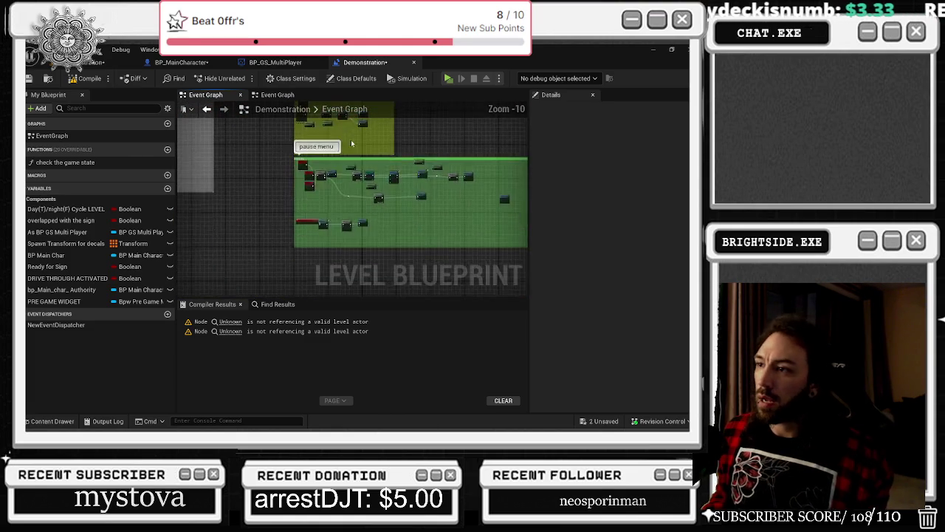
pyautogui.moveTo(363, 200)
pyautogui.mouseDown()
pyautogui.moveTo(291, 143)
pyautogui.moveTo(339, 167)
pyautogui.moveTo(355, 261)
pyautogui.mouseUp()
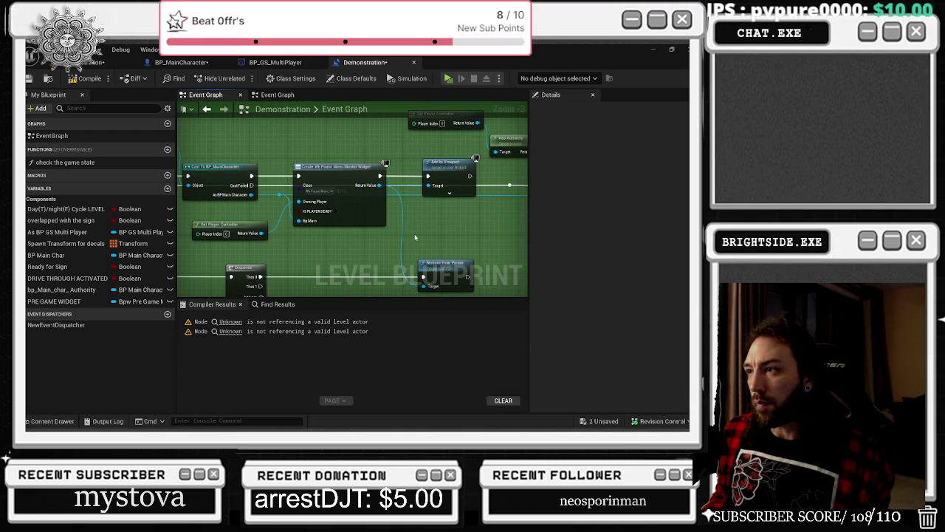
pyautogui.moveTo(379, 241); pyautogui.dragTo(645, 241)
pyautogui.moveTo(350, 162); pyautogui.dragTo(319, 155)
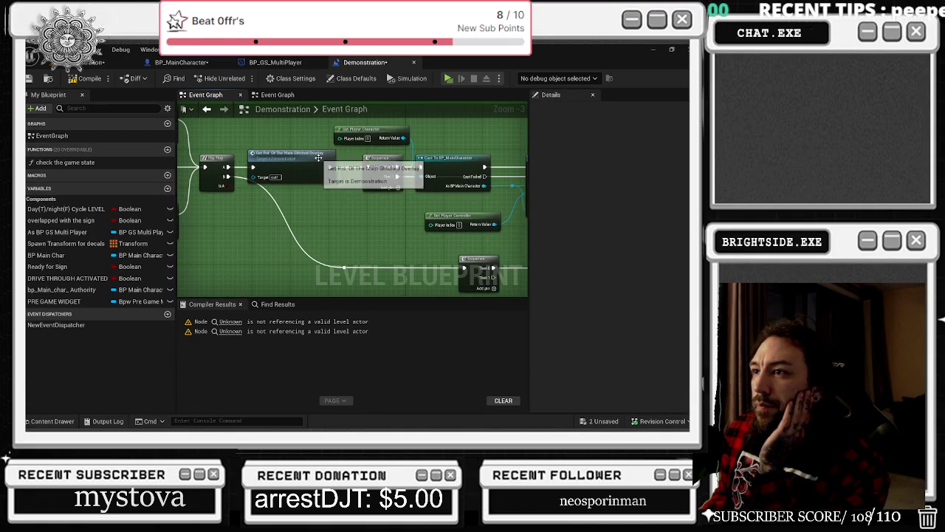
# Open the get rid of the main glitched overlay event and check its Widget Class asset.
pyautogui.doubleClick(319, 156)
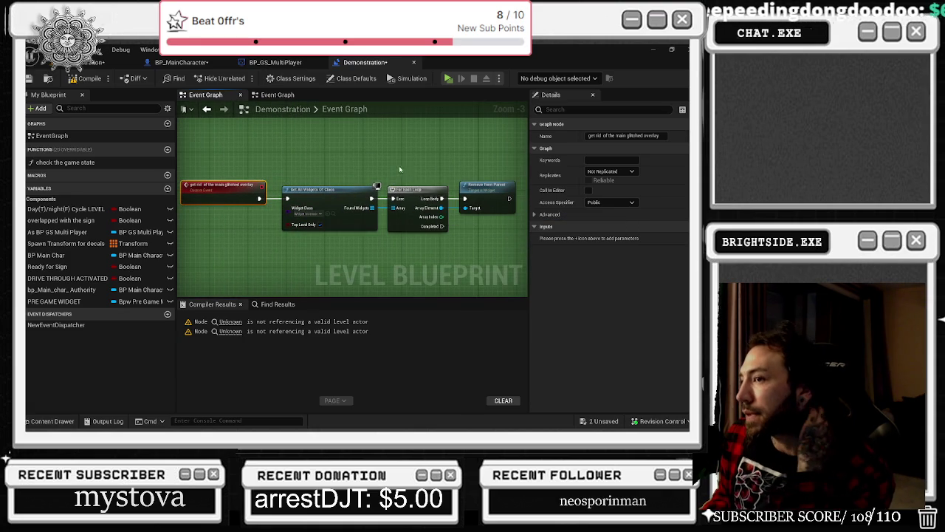
pyautogui.hotkey('alt', 'Left')
pyautogui.moveTo(439, 196)
pyautogui.mouseDown()
pyautogui.moveTo(402, 207)
pyautogui.moveTo(364, 236)
pyautogui.moveTo(310, 251)
pyautogui.moveTo(195, 194)
pyautogui.moveTo(306, 219)
pyautogui.moveTo(485, 196)
pyautogui.moveTo(362, 146)
pyautogui.mouseUp()
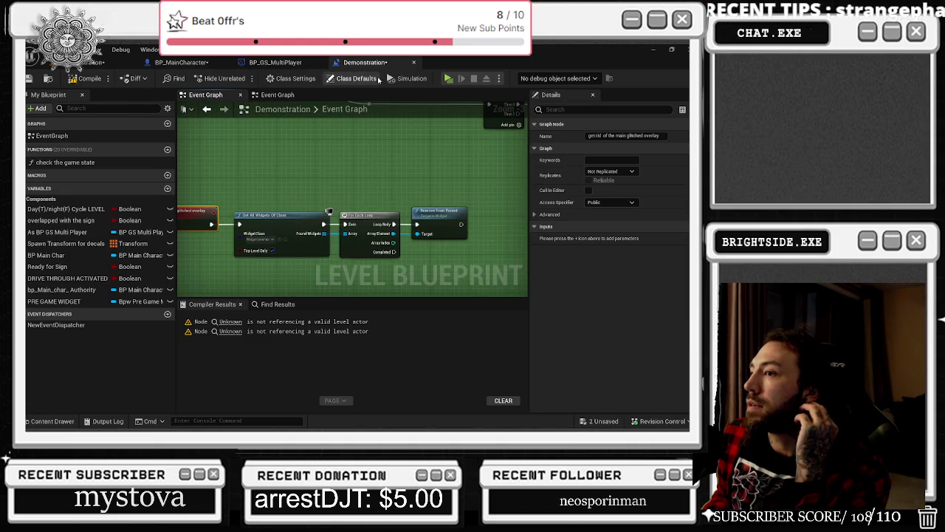
pyautogui.click(282, 240)
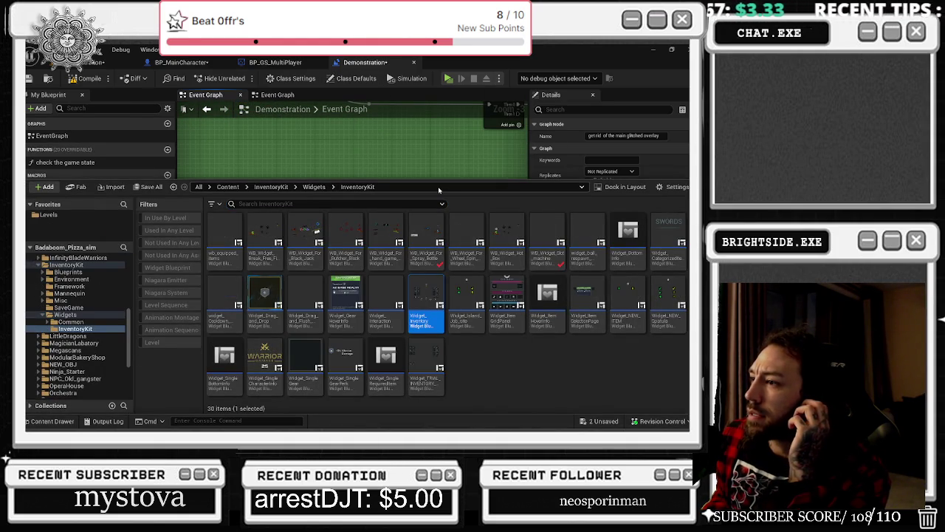
pyautogui.click(398, 161)
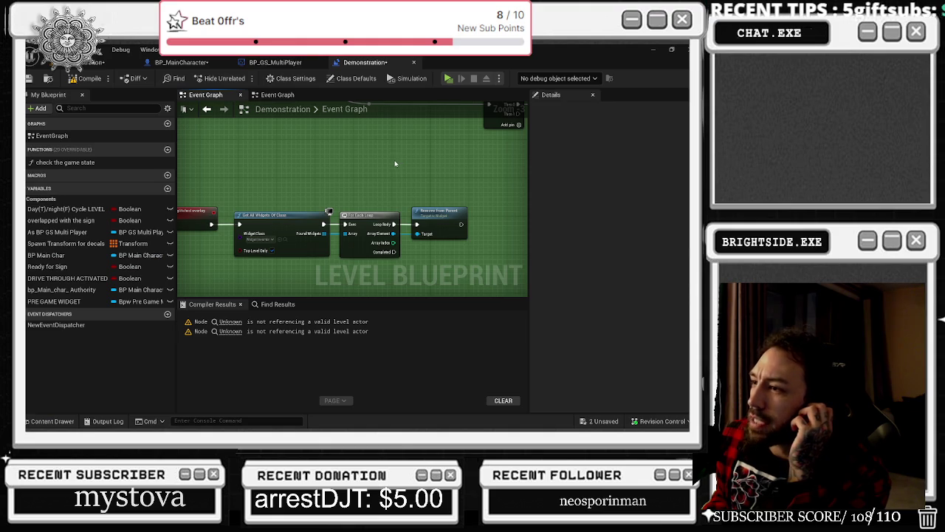
# Select the overlay-removal custom event, then compile the Demonstration level blueprint.
pyautogui.moveTo(394, 164); pyautogui.dragTo(310, 198)
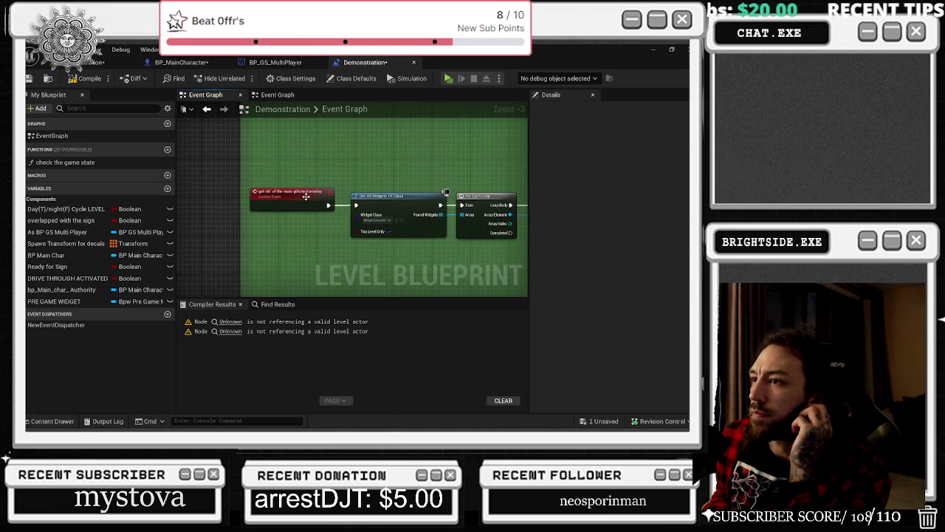
pyautogui.click(310, 198)
pyautogui.moveTo(383, 161); pyautogui.dragTo(369, 280)
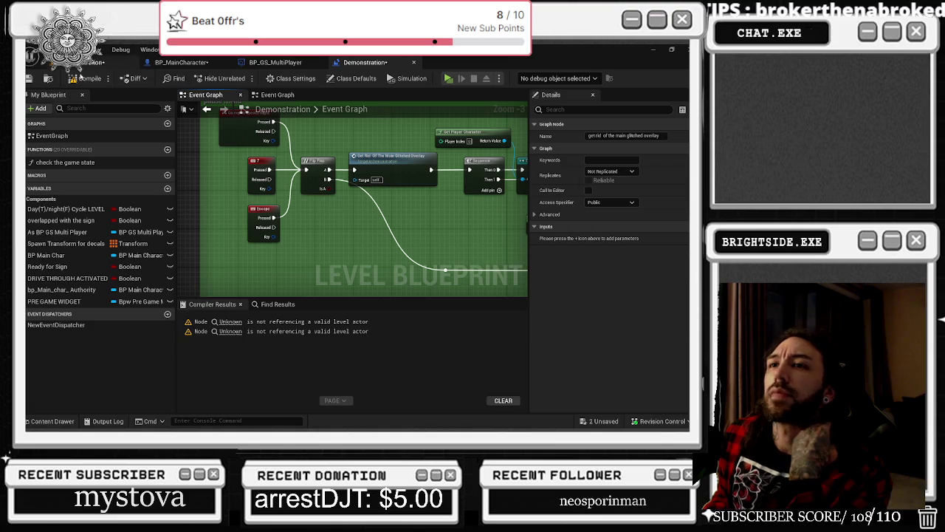
pyautogui.click(83, 79)
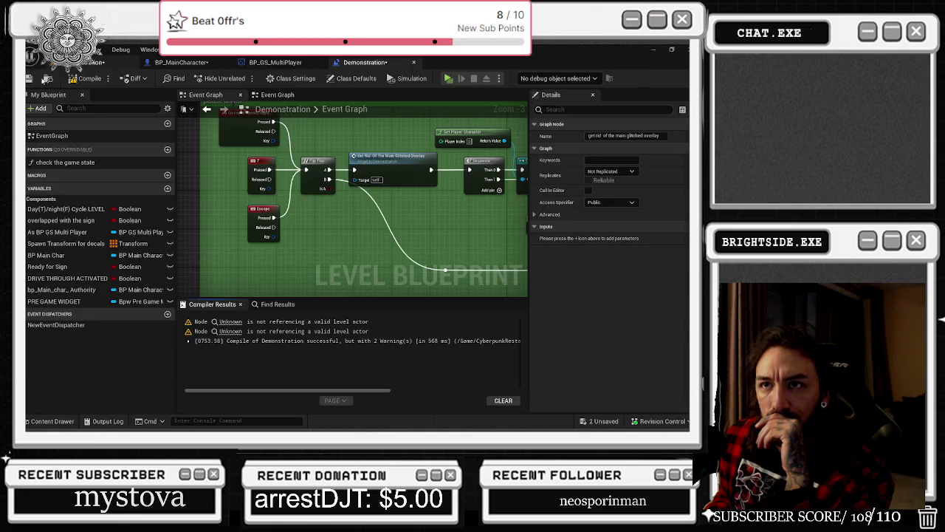
# Save the modified packages with Save Selected and press Play to launch server and client windows.
pyautogui.click(111, 62)
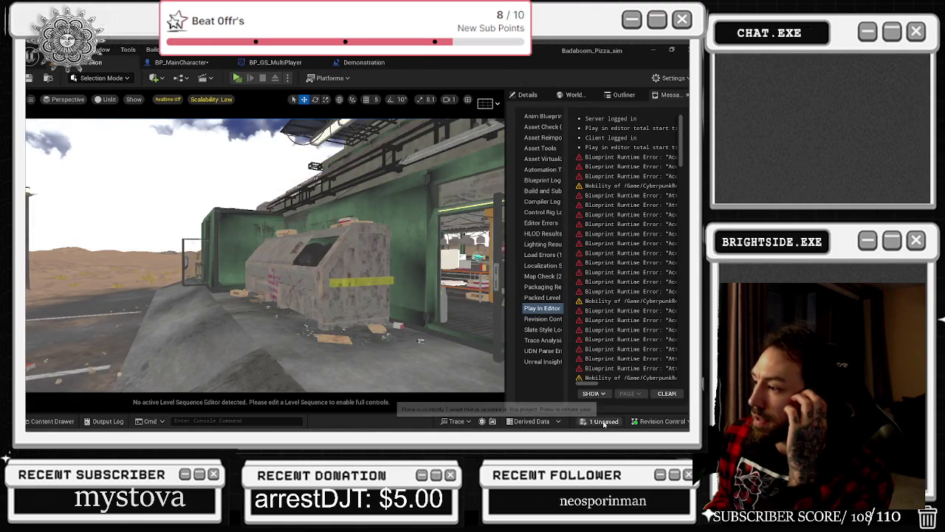
pyautogui.click(443, 341)
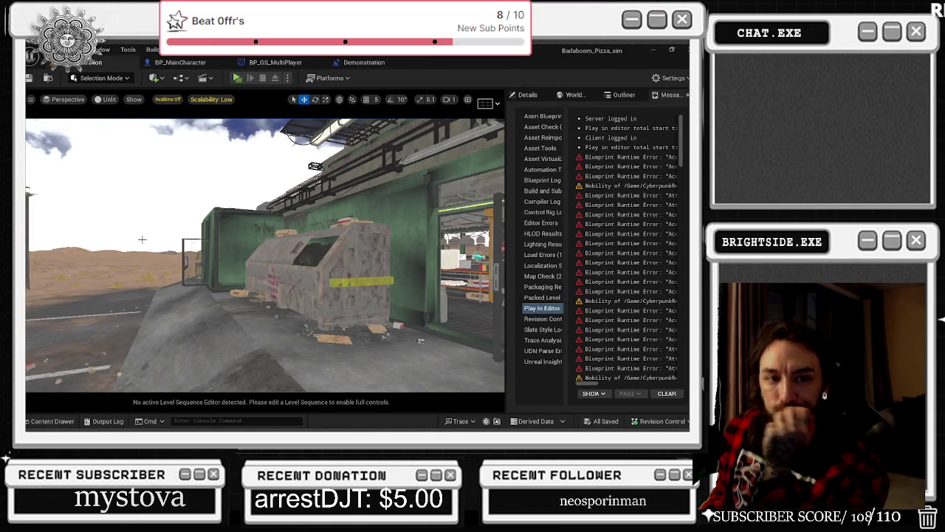
pyautogui.click(237, 77)
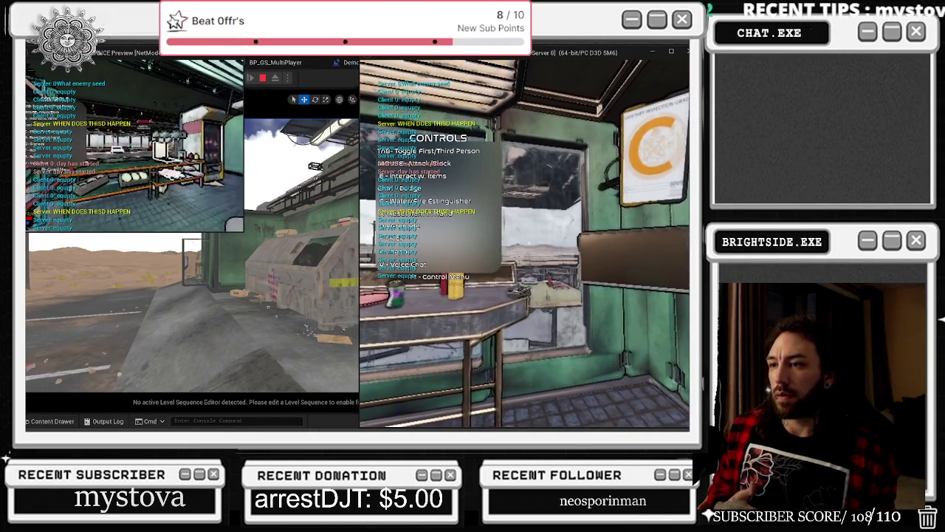
# Switch between the PIE server and client game windows while testing the store.
pyautogui.hotkey('alt', 'Tab')
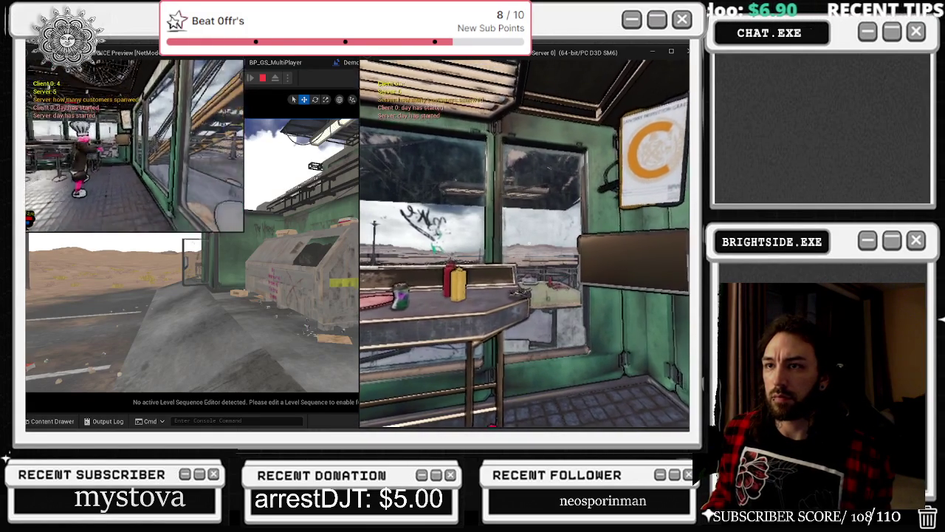
pyautogui.hotkey('alt', 'Tab')
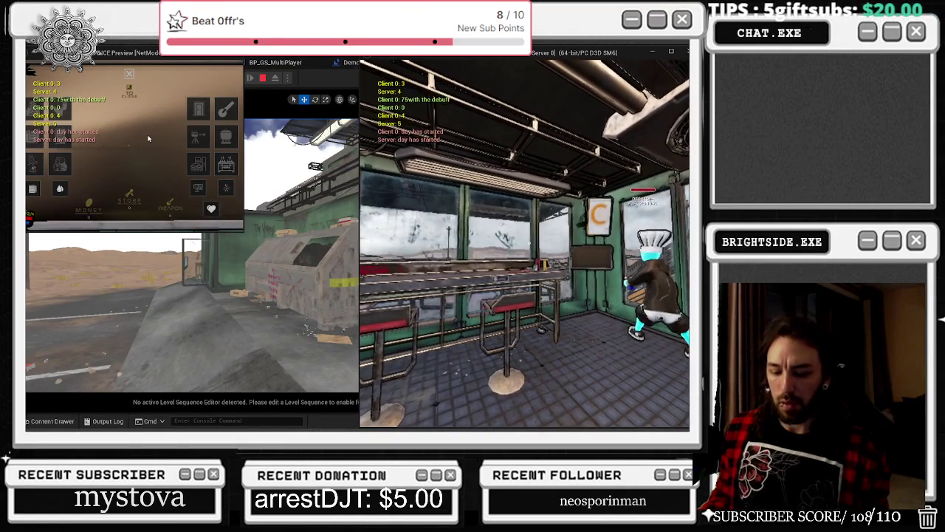
# Close the store and pause menu, stop the play session, and inspect the Found Widgets array.
pyautogui.press('Escape')
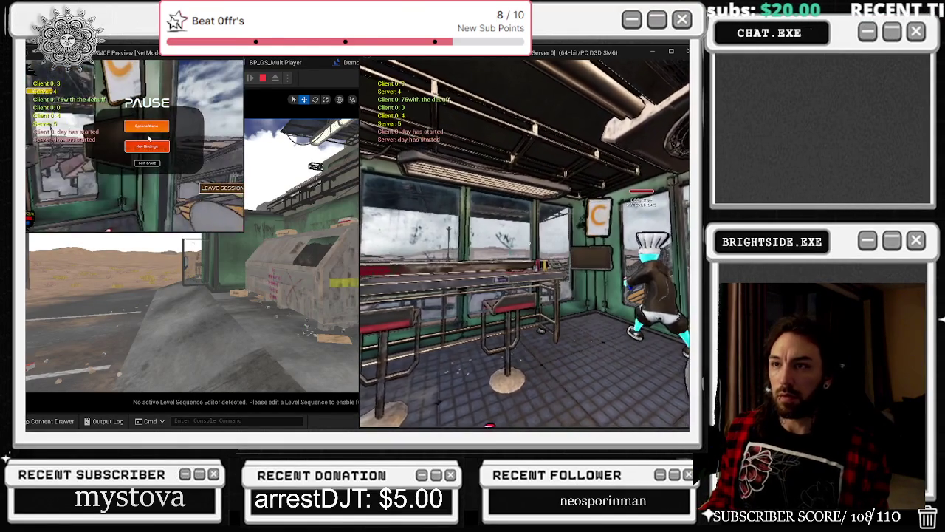
pyautogui.press('Escape')
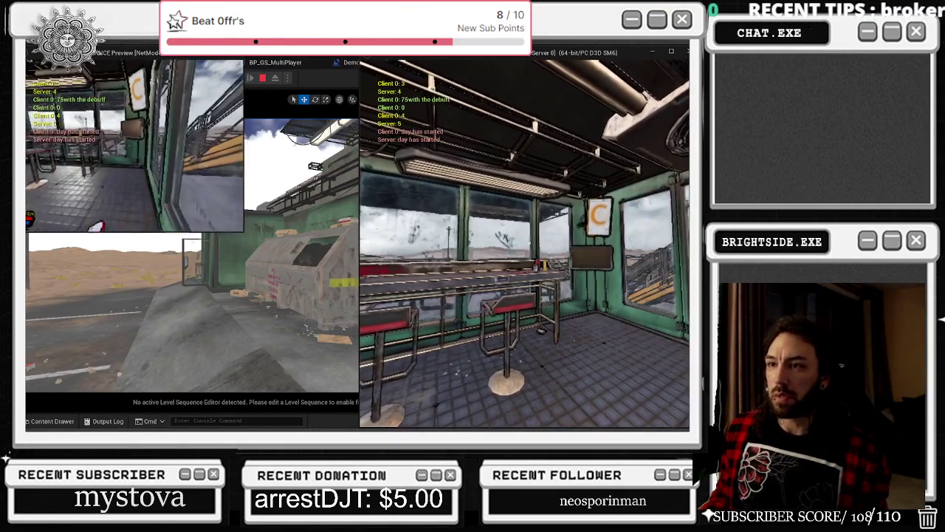
pyautogui.press('e')
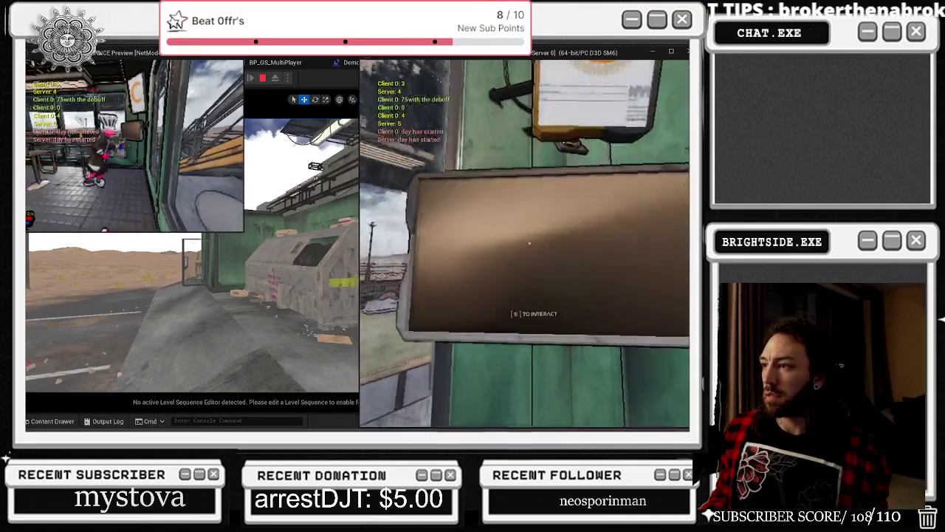
pyautogui.hotkey('alt', 'Tab')
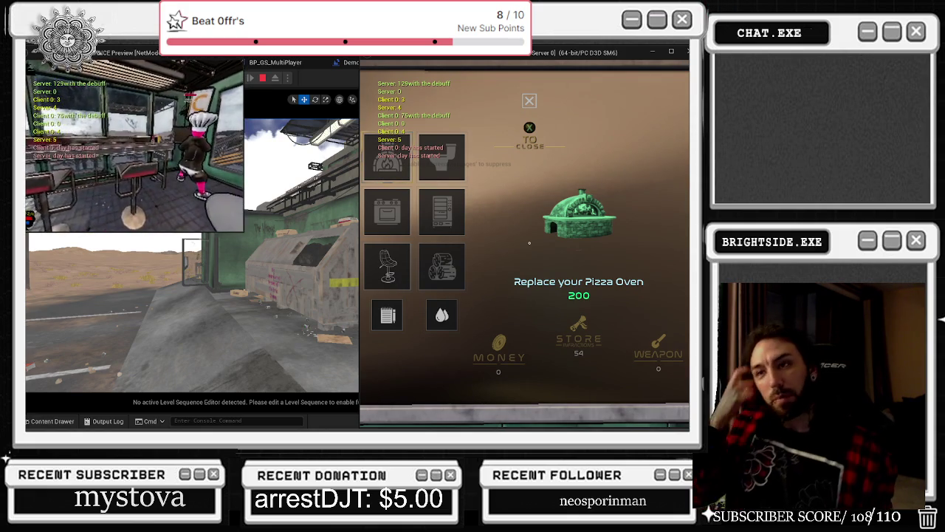
pyautogui.press('Escape')
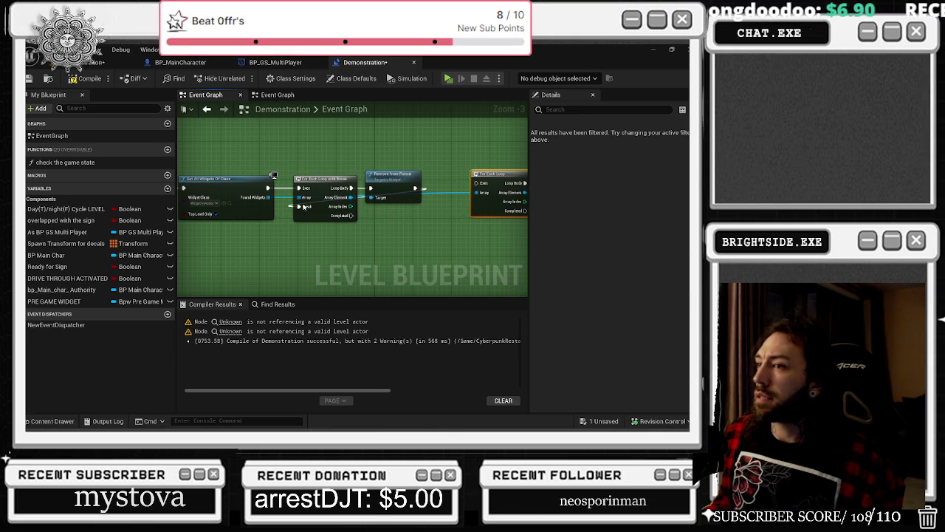
pyautogui.moveTo(270, 196); pyautogui.dragTo(285, 229)
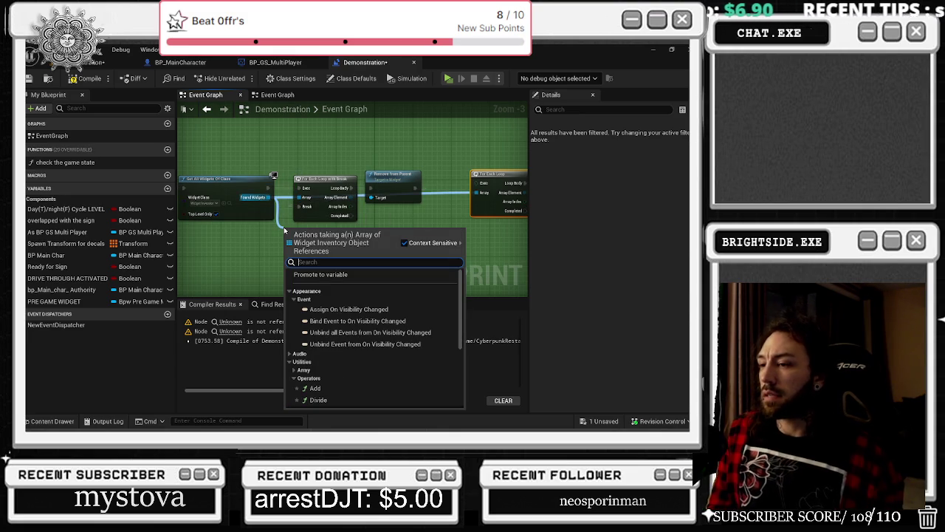
# Cancel the stray connection, bring the event node into view, and search 'GET ALL WI' in the action list.
pyautogui.click(314, 154)
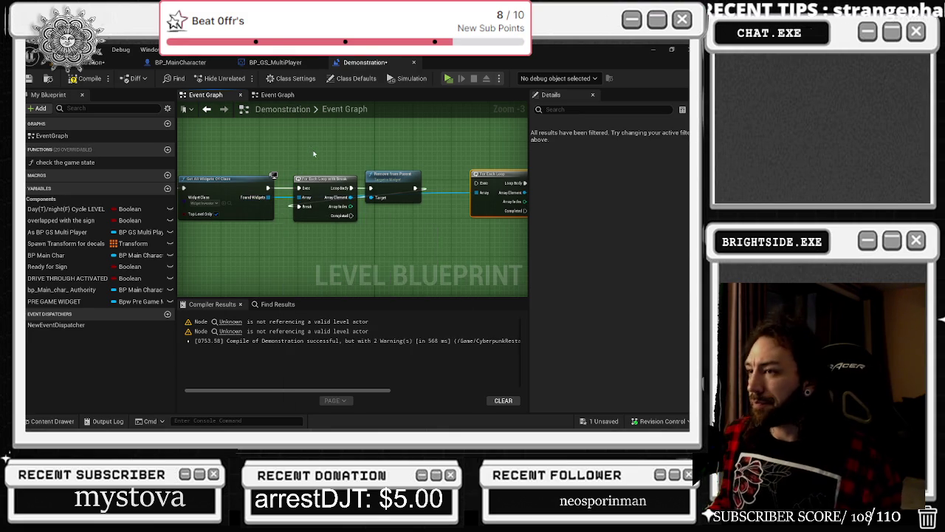
pyautogui.scroll(-1, 383, 196)
pyautogui.moveTo(336, 218); pyautogui.dragTo(382, 226)
pyautogui.scroll(2, 354, 229)
pyautogui.write('GET ALL WI')
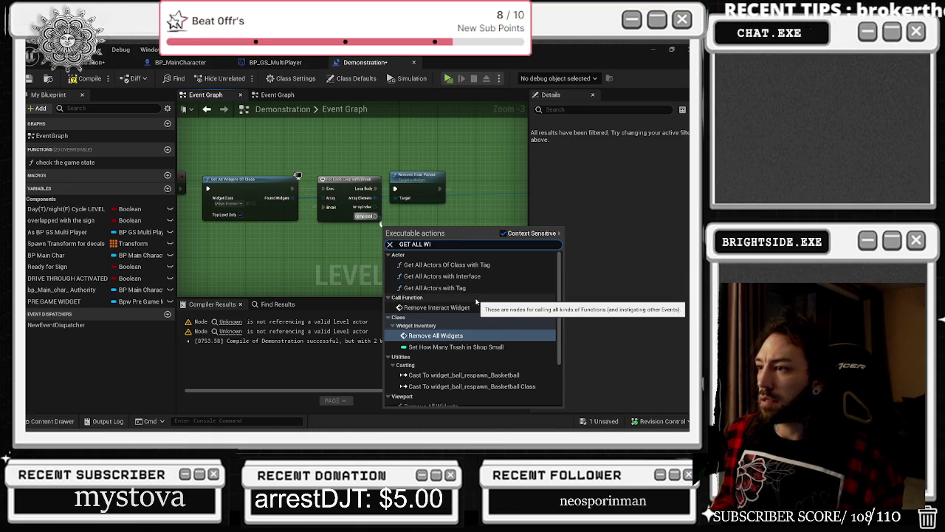
# Add Get All Widgets Of Class with Widget Class Widget_Drag_and_Flush_Toilet, then show the InventoryKit widget assets.
pyautogui.write('DGETS')
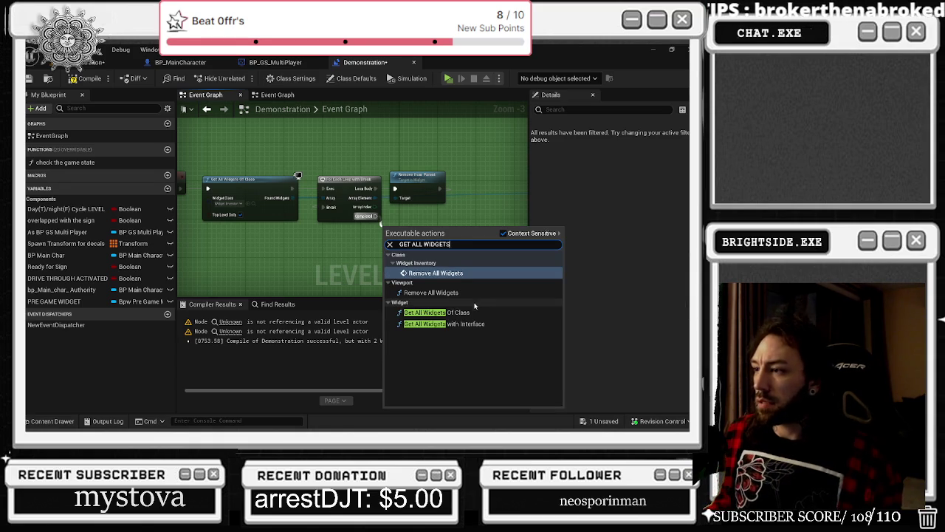
pyautogui.click(447, 312)
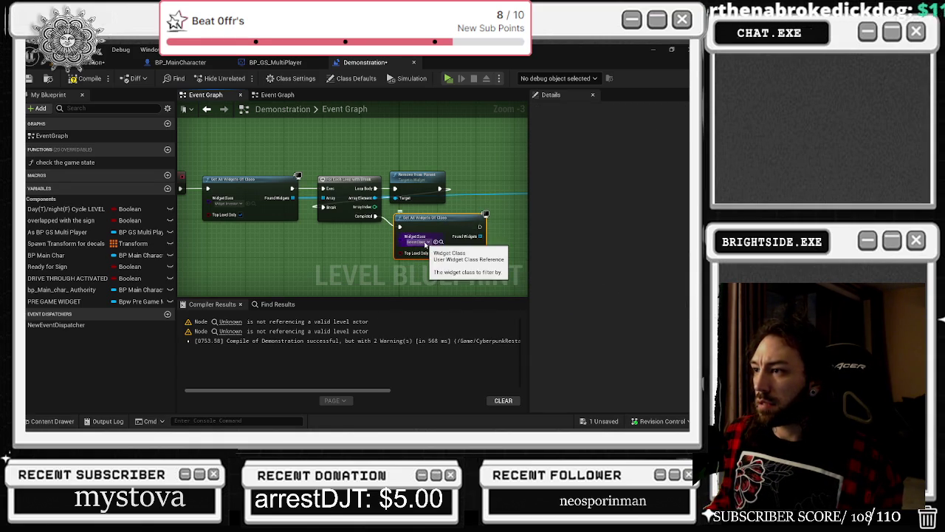
pyautogui.click(428, 245)
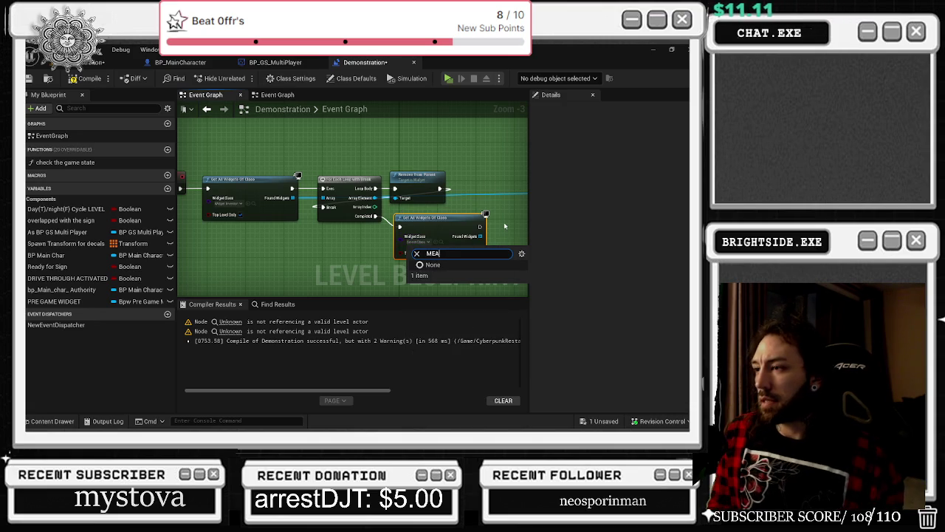
pyautogui.write('BURG')
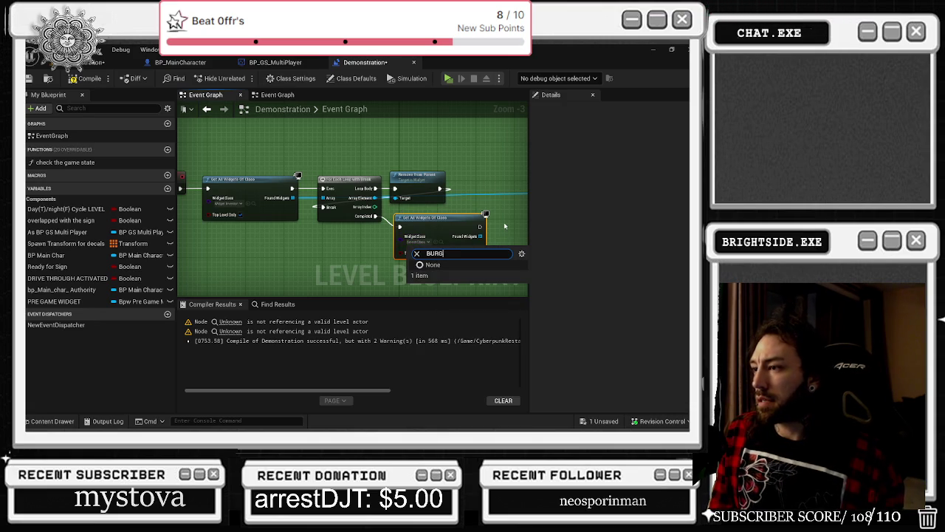
pyautogui.scroll(-2, 484, 304)
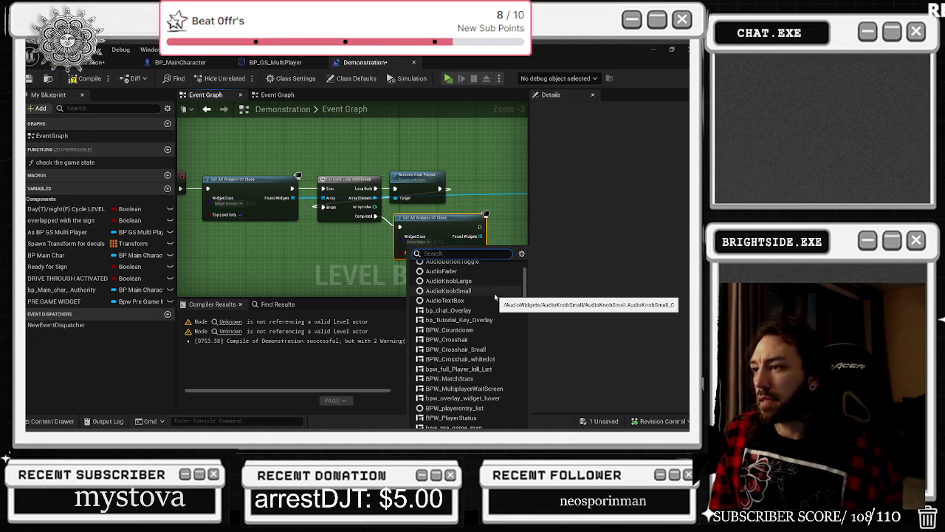
pyautogui.write('BA')
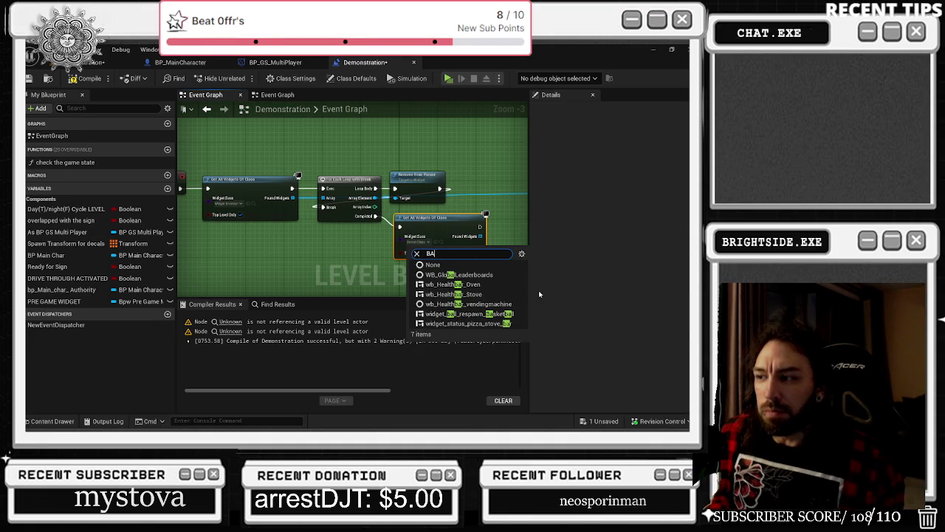
pyautogui.press('BackSpace')
pyautogui.press('BackSpace')
pyautogui.write('TOIL')
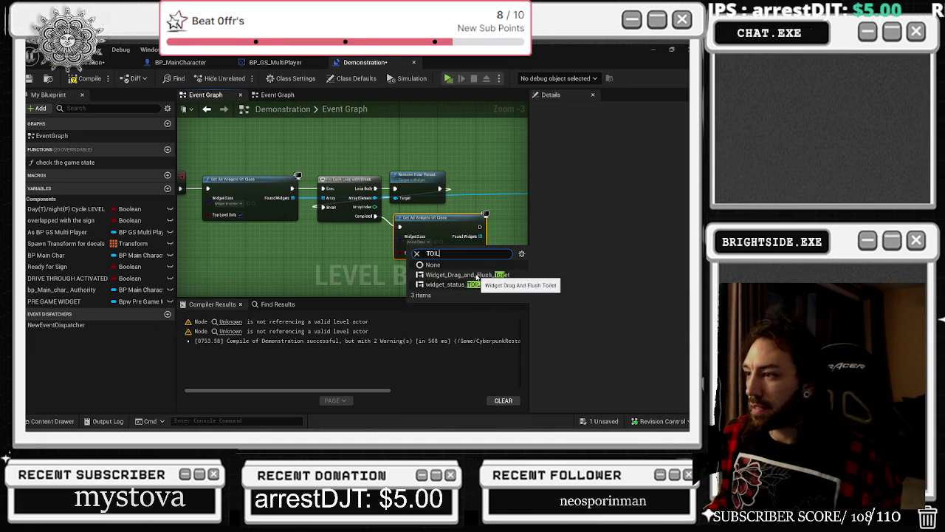
pyautogui.click(476, 276)
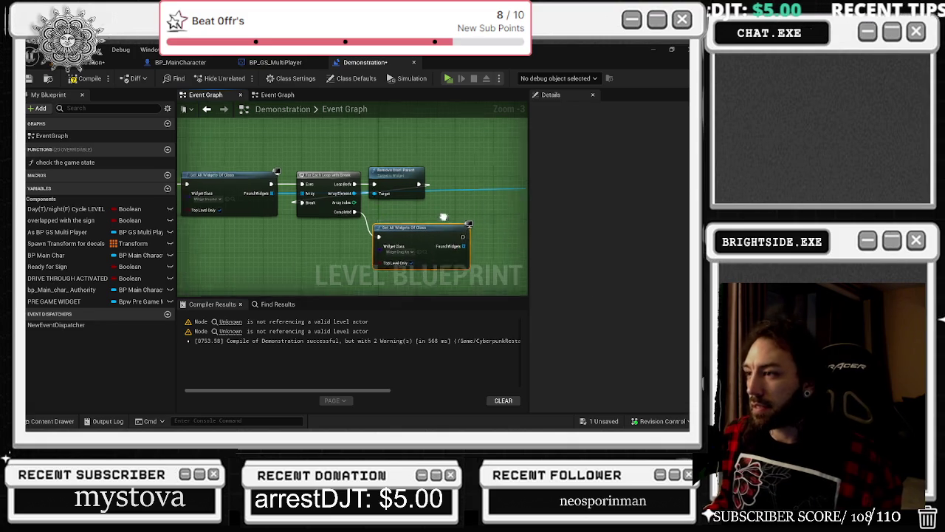
pyautogui.hotkey('ctrl', 'space')
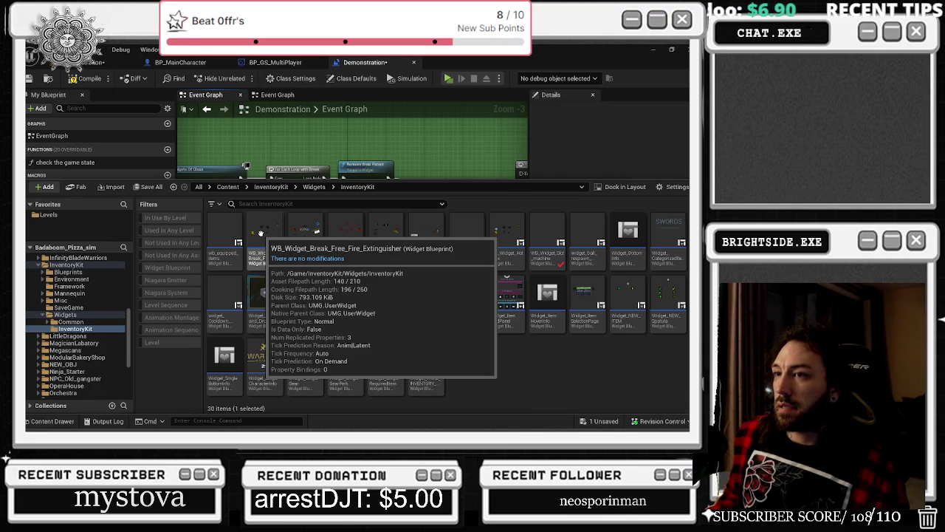
# Pan and zoom the Level Blueprint graph to locate and select the Get All Widgets Of Class node.
pyautogui.moveTo(293, 146); pyautogui.dragTo(434, 167)
pyautogui.scroll(-3, 426, 177)
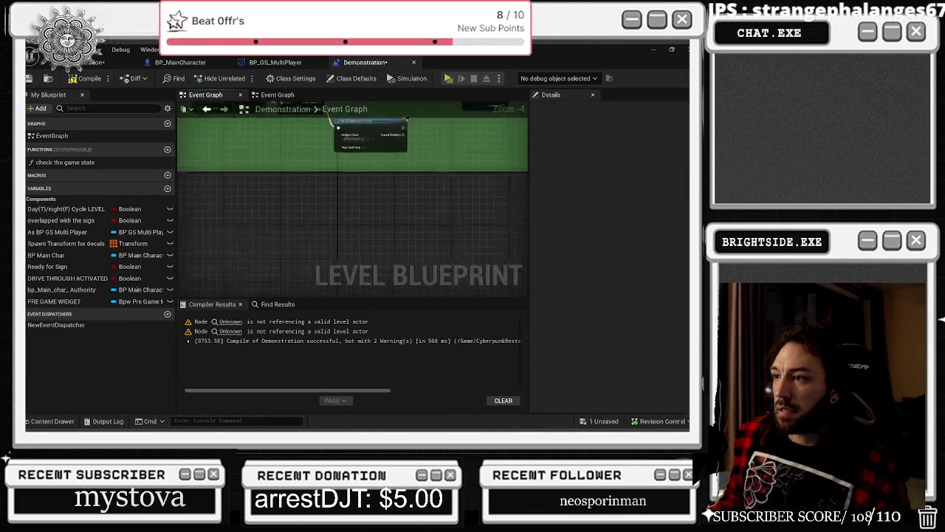
pyautogui.scroll(2, 361, 213)
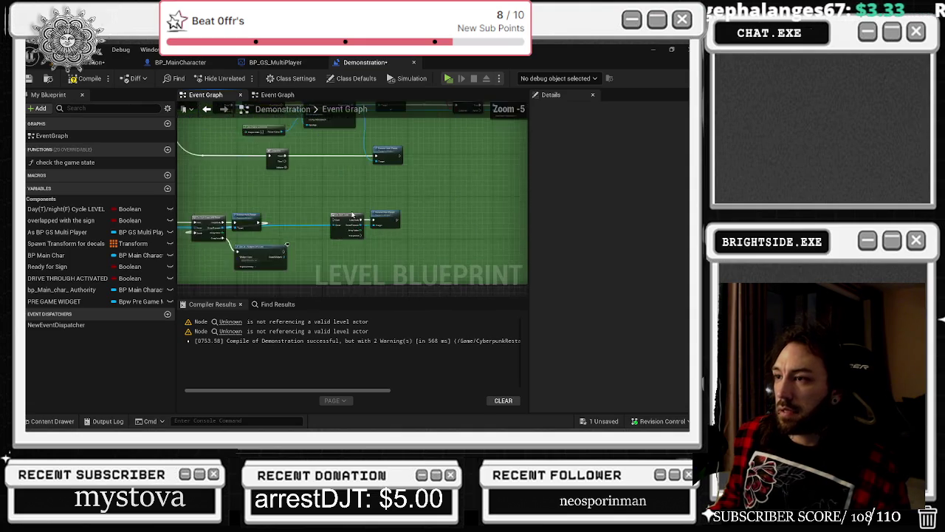
pyautogui.scroll(-1, 356, 206)
pyautogui.moveTo(330, 205); pyautogui.dragTo(336, 266)
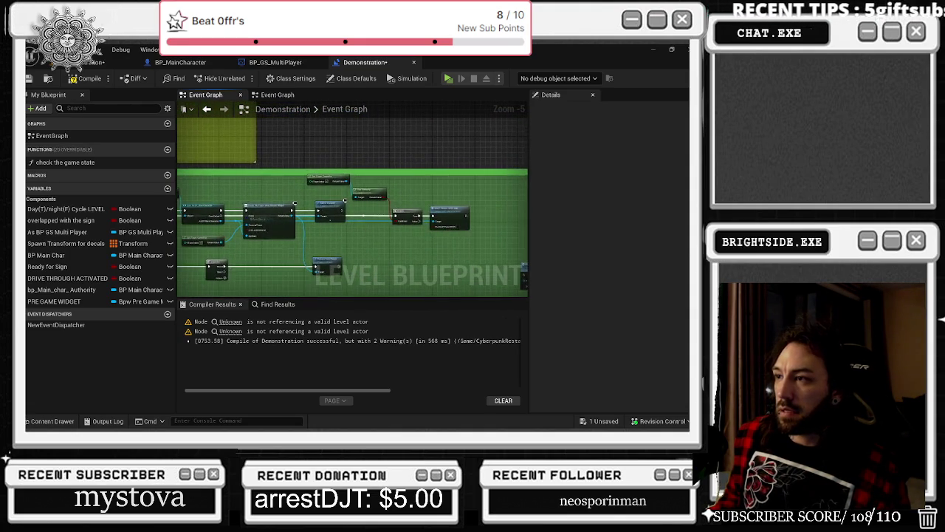
pyautogui.scroll(1, 323, 182)
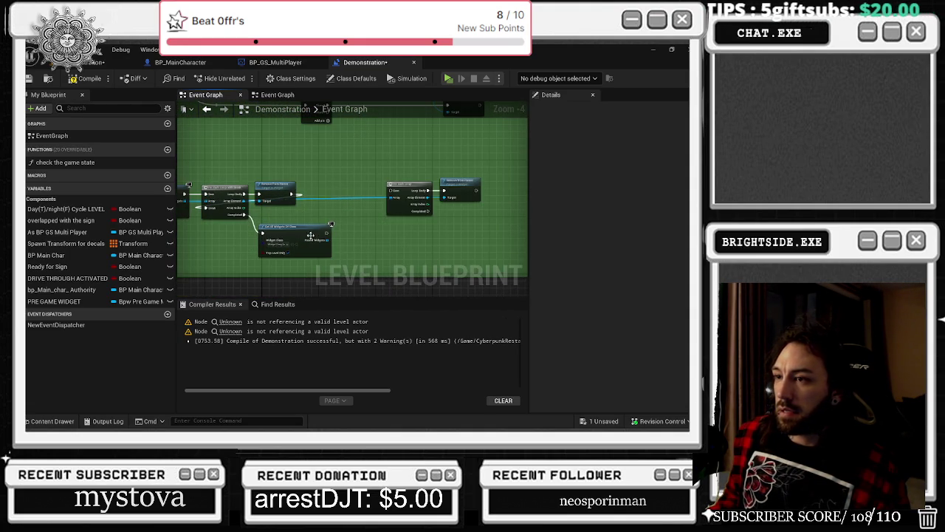
pyautogui.scroll(1, 310, 234)
pyautogui.click(295, 213)
# Nudge Remove from Parent up and right, and shift its wire's reroute point to the right.
pyautogui.moveTo(306, 195); pyautogui.dragTo(359, 205)
pyautogui.moveTo(317, 179); pyautogui.dragTo(331, 183)
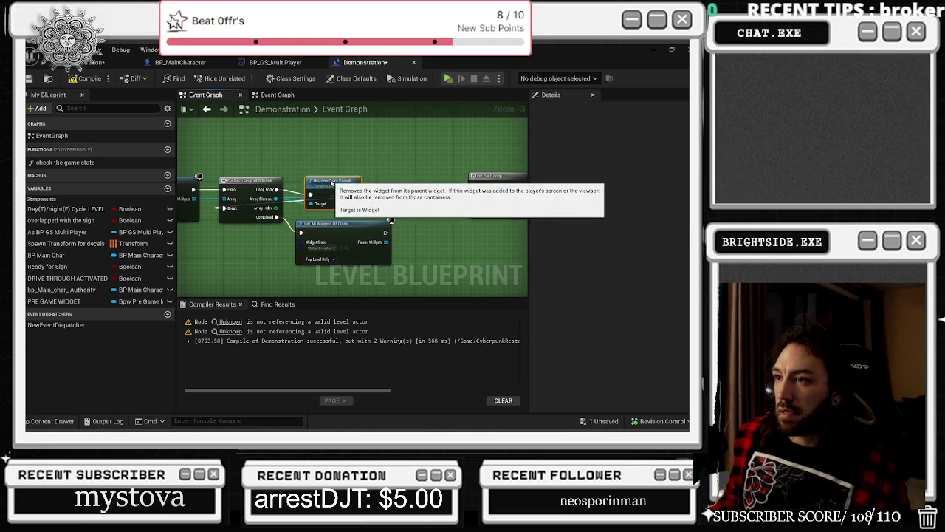
pyautogui.moveTo(332, 183); pyautogui.dragTo(341, 178)
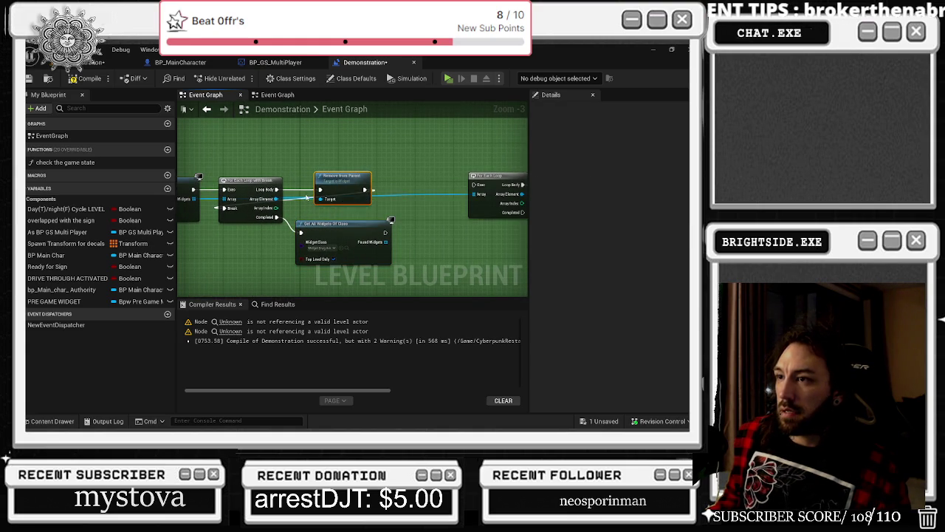
pyautogui.click(301, 211)
pyautogui.moveTo(301, 211); pyautogui.dragTo(372, 220)
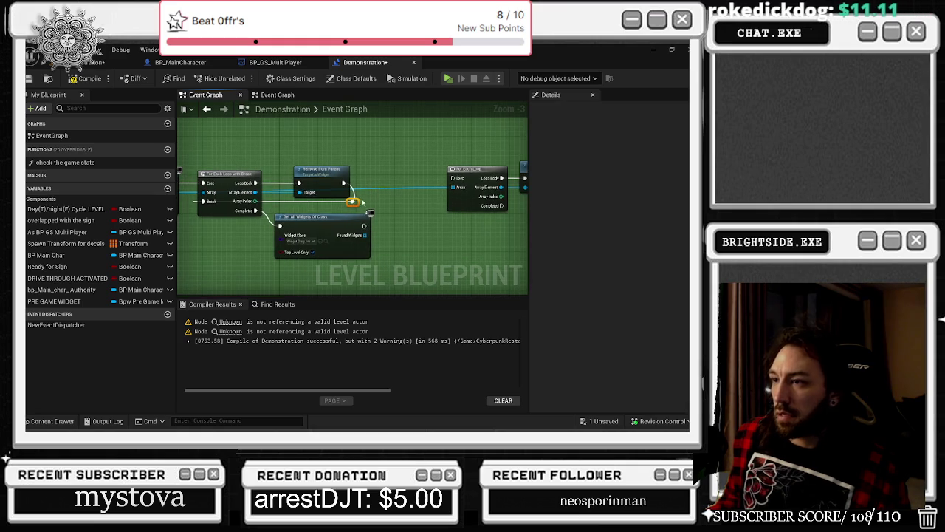
pyautogui.hotkey('ctrl', 'space')
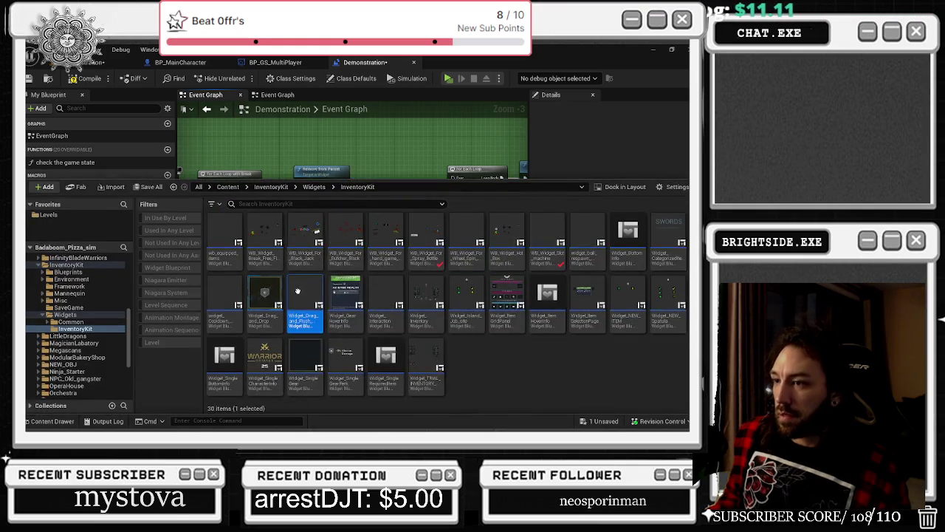
# Open the drag-and-flush widget blueprint, review its Event Graph, and close the Event Graph, On Drag Detected and On Preview tabs.
pyautogui.doubleClick(298, 291)
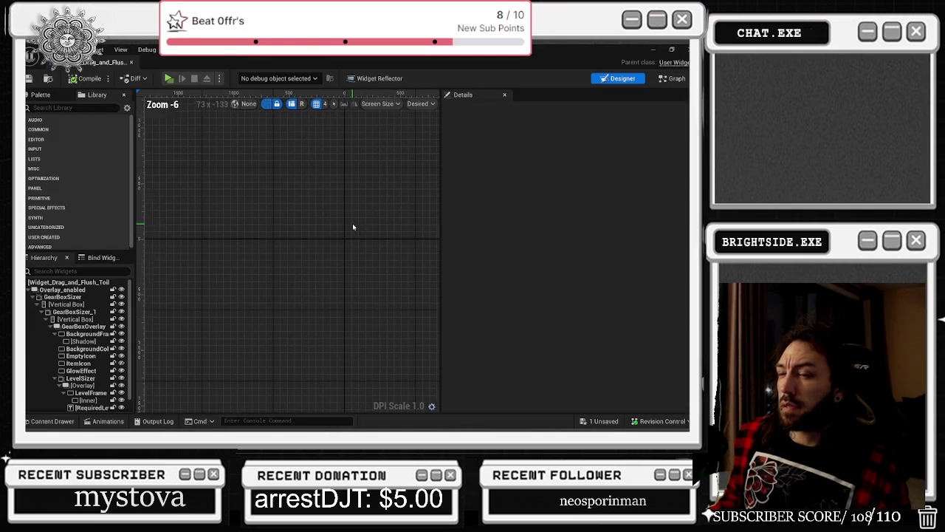
pyautogui.click(672, 78)
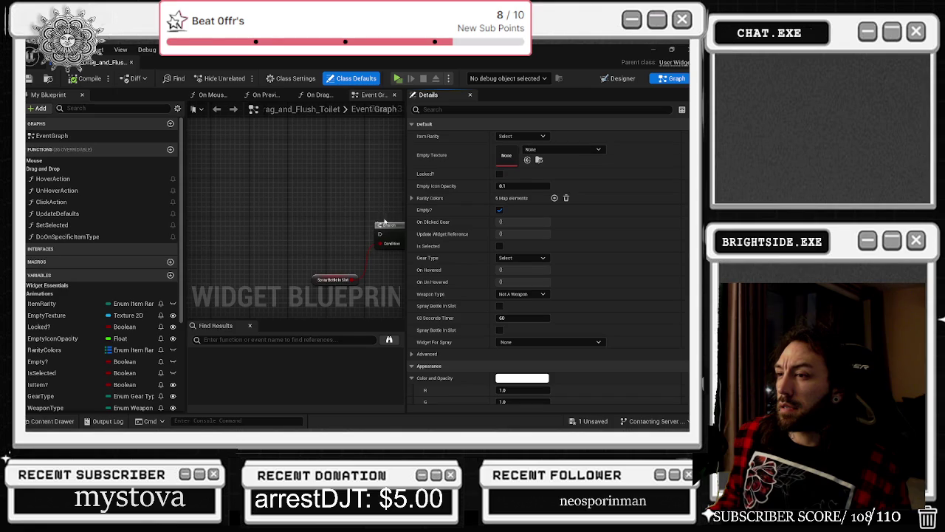
pyautogui.moveTo(225, 226); pyautogui.dragTo(255, 196)
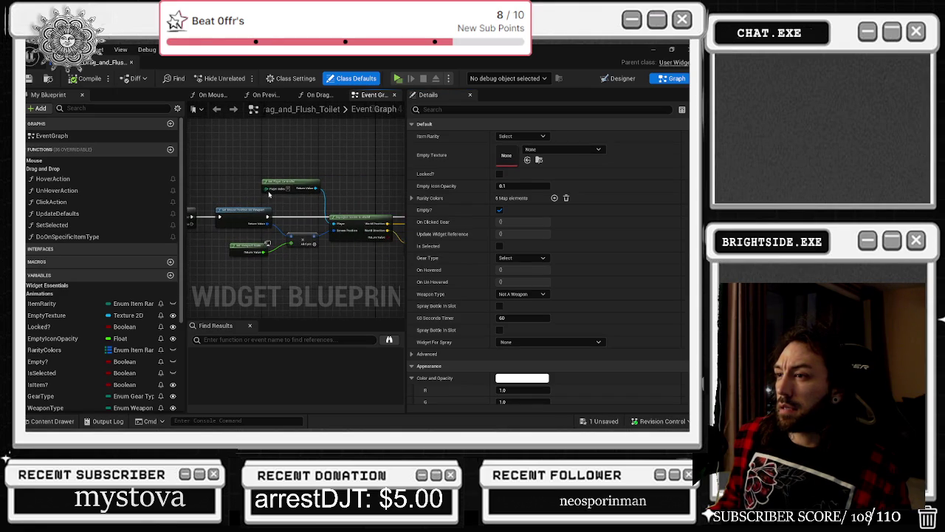
pyautogui.click(354, 112)
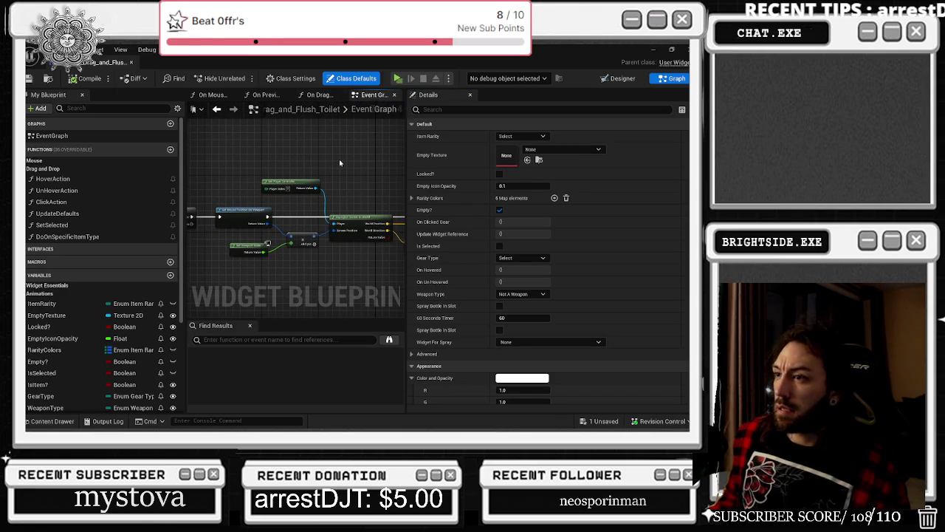
pyautogui.scroll(-5, 361, 172)
pyautogui.scroll(3, 362, 172)
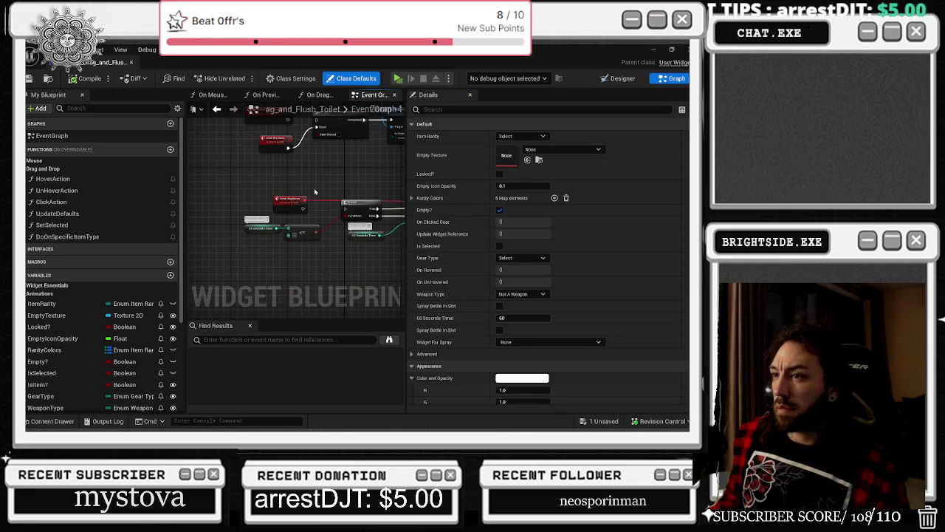
pyautogui.click(394, 96)
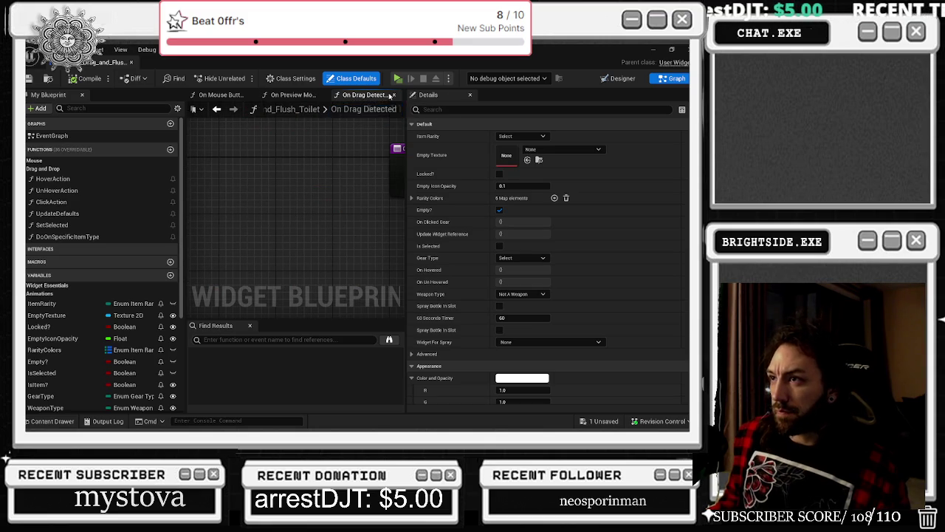
pyautogui.click(393, 95)
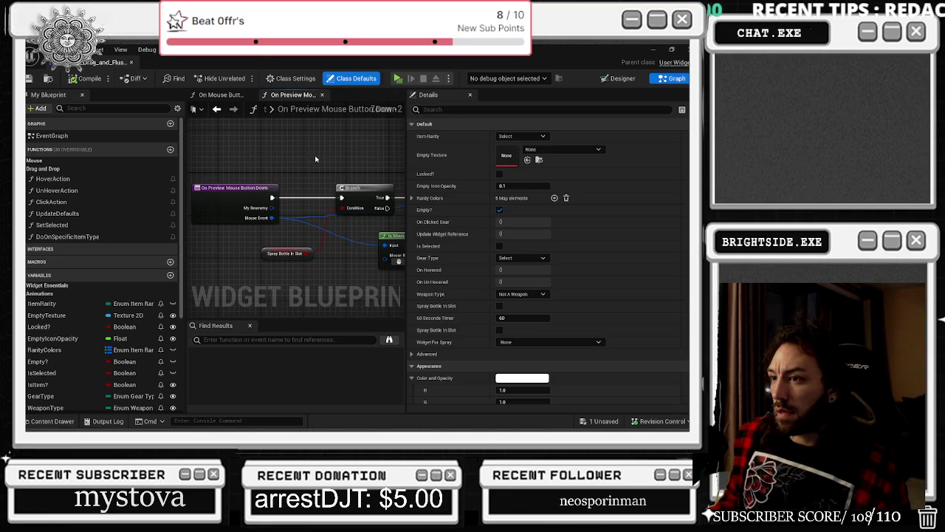
pyautogui.click(321, 95)
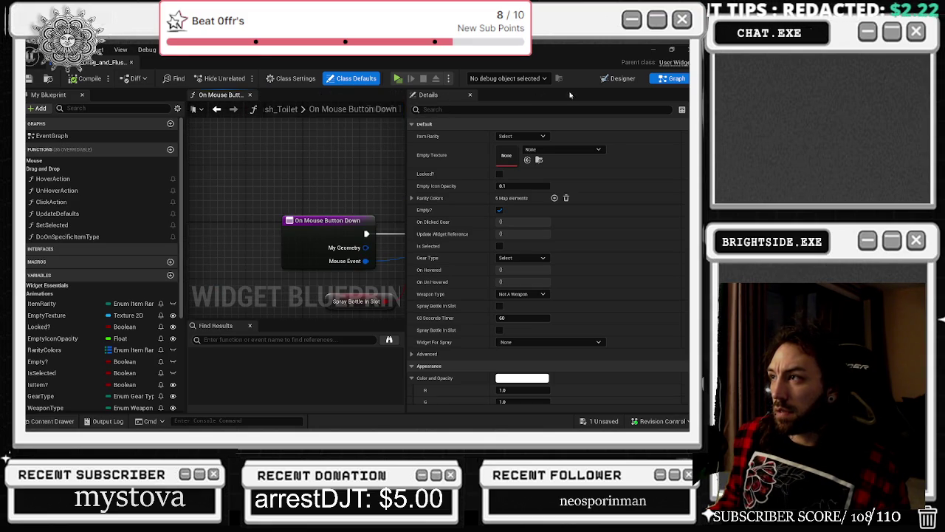
# Check GearBoxOverlay, BackgroundFrame, the LevelSizer Overlay and RequiredLevel in the Designer, then close the widget editor.
pyautogui.click(619, 79)
pyautogui.scroll(-4, 306, 220)
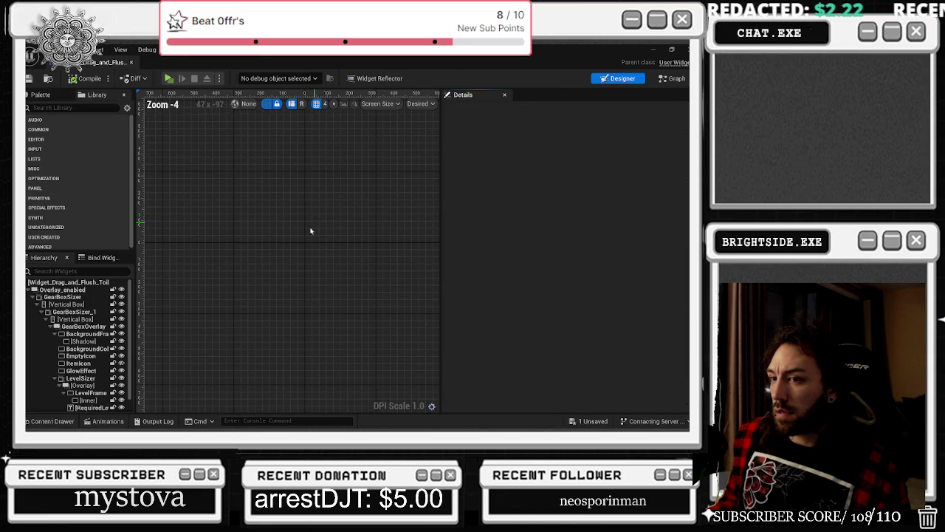
pyautogui.click(83, 326)
pyautogui.click(87, 334)
pyautogui.scroll(-1, 88, 340)
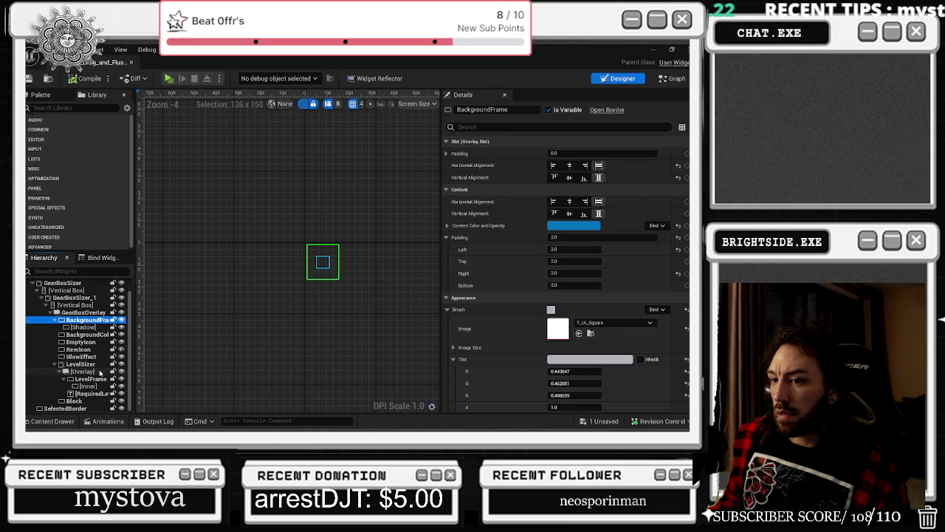
pyautogui.click(81, 371)
pyautogui.click(88, 393)
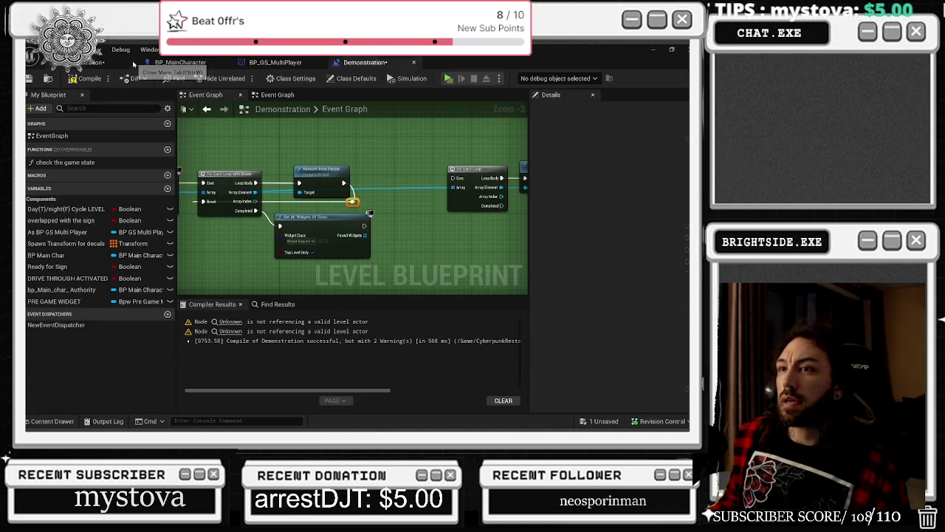
pyautogui.click(132, 62)
pyautogui.click(52, 420)
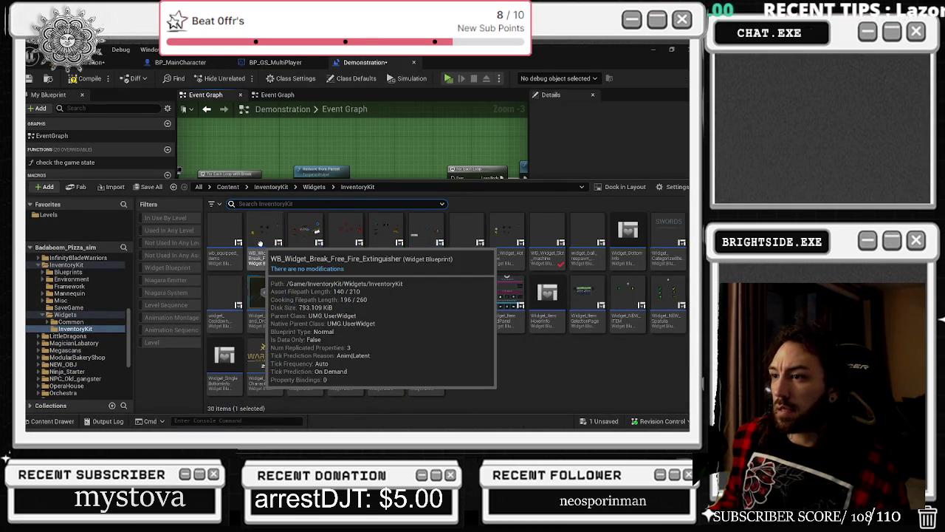
# Set Widget Class to the Break Free Fire Extinguisher widget and add a For Each Loop on Found Widgets.
pyautogui.hotkey('ctrl', 'space')
pyautogui.click(322, 243)
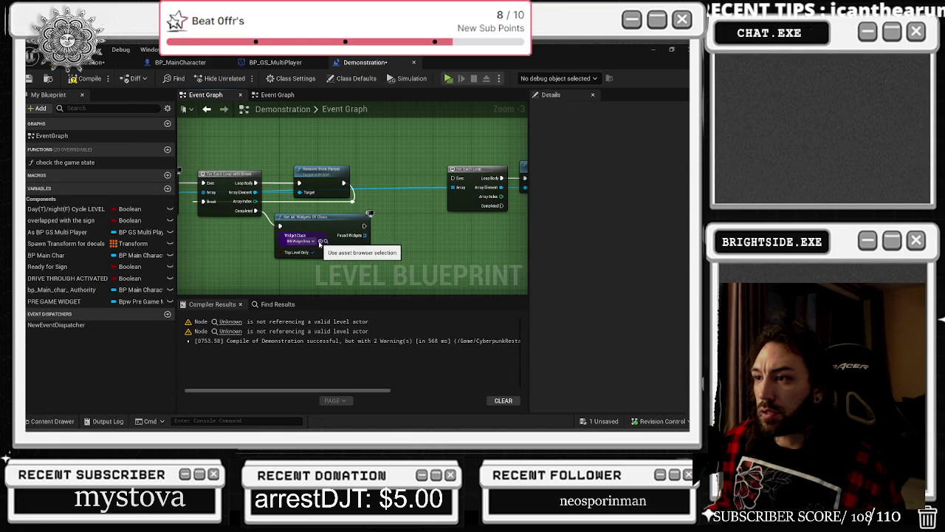
pyautogui.moveTo(366, 236); pyautogui.dragTo(400, 244)
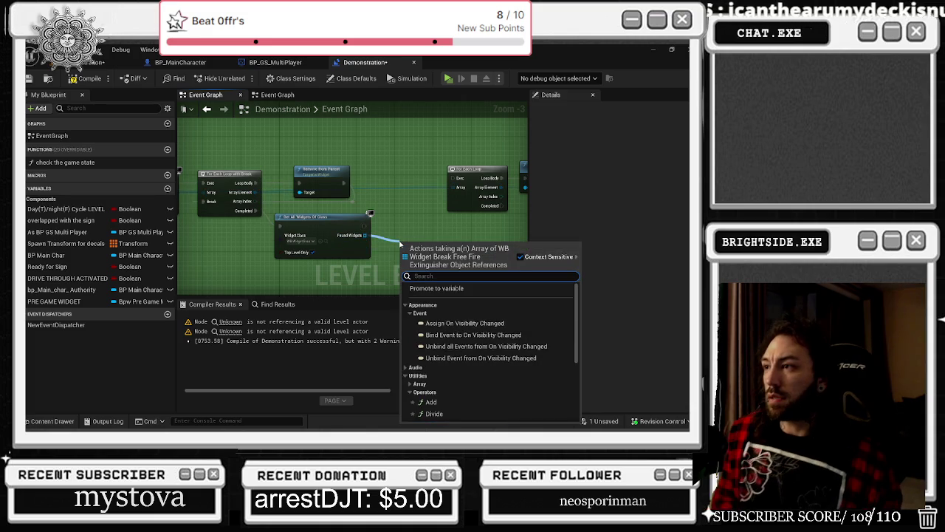
pyautogui.write('FOR EACH')
pyautogui.press('Return')
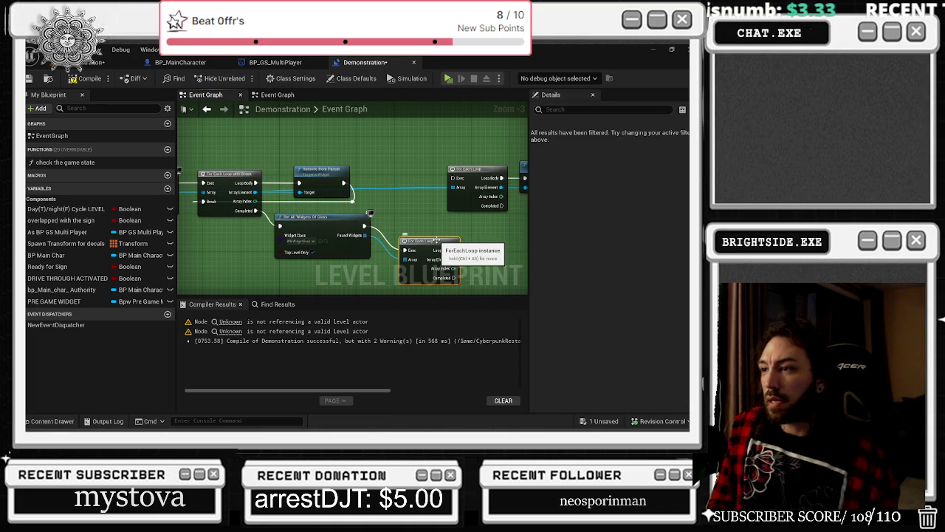
# Replace the plain For Each Loop with a For Each Loop with Break.
pyautogui.press('Delete')
pyautogui.moveTo(365, 235); pyautogui.dragTo(380, 239)
pyautogui.write('FOR EACH')
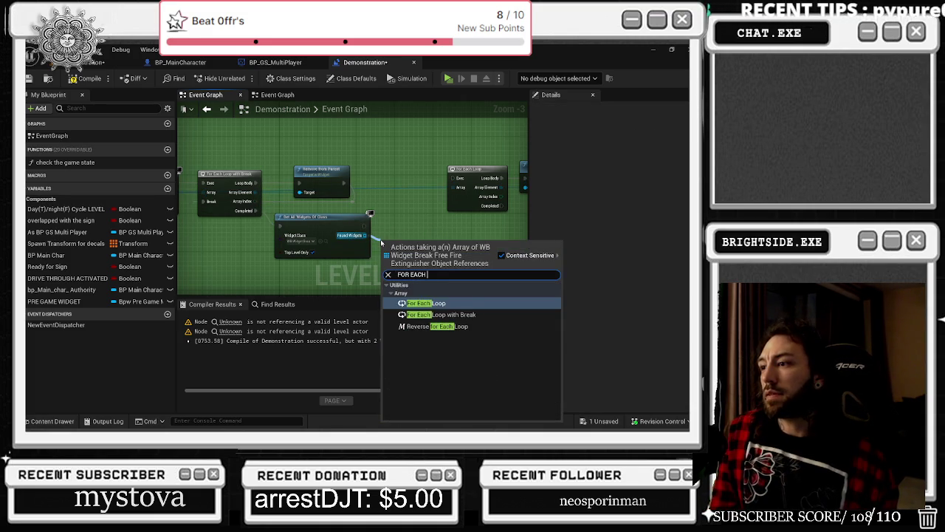
pyautogui.press('Down')
pyautogui.press('Return')
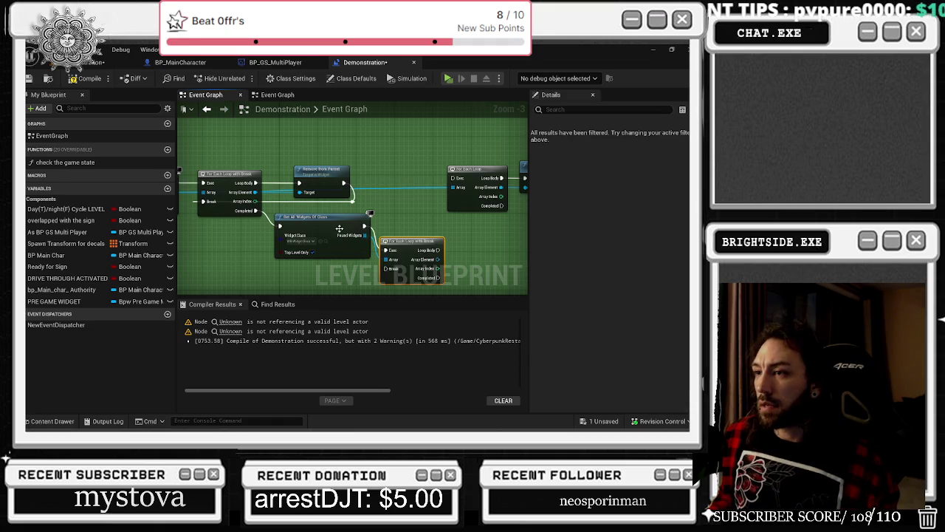
# Feed each Array Element into a new Remove from Parent node.
pyautogui.moveTo(378, 242); pyautogui.dragTo(394, 242)
pyautogui.write('REMOVE FRO')
pyautogui.press('Return')
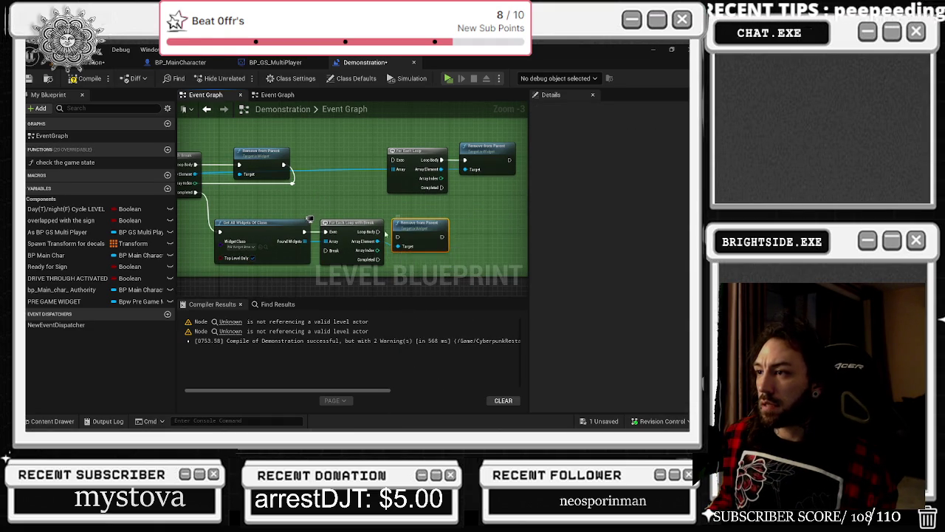
pyautogui.hotkey('alt', 'Tab')
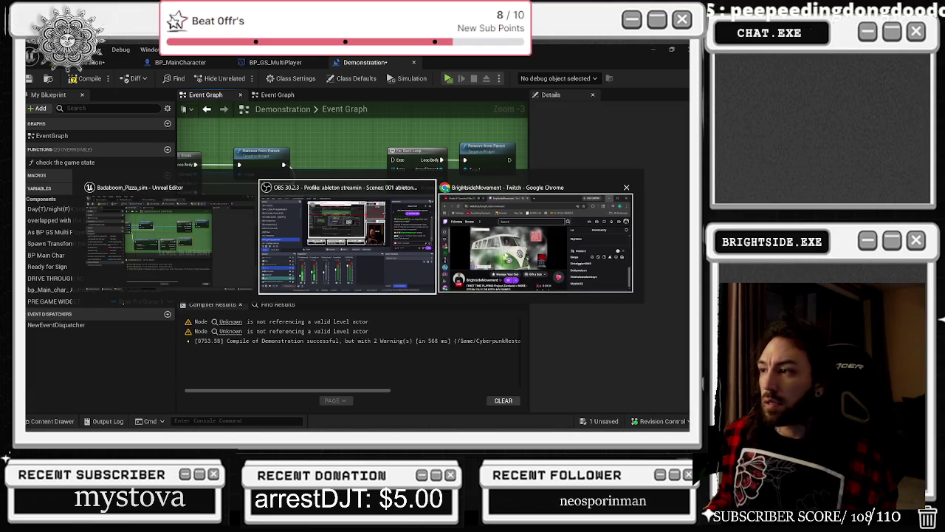
pyautogui.press('Escape')
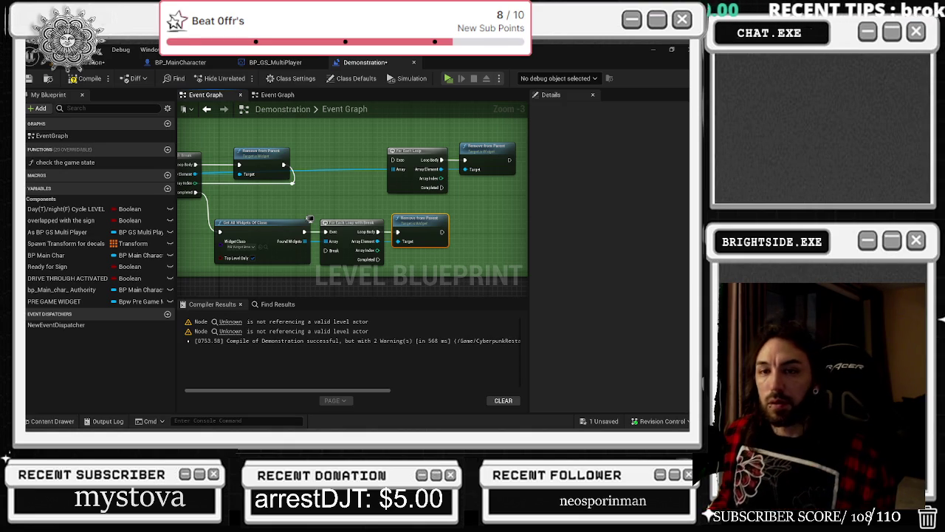
# Wire Remove from Parent's exec output to the loop's Break and make the green comment area taller.
pyautogui.click(392, 203)
pyautogui.moveTo(375, 197); pyautogui.dragTo(348, 199)
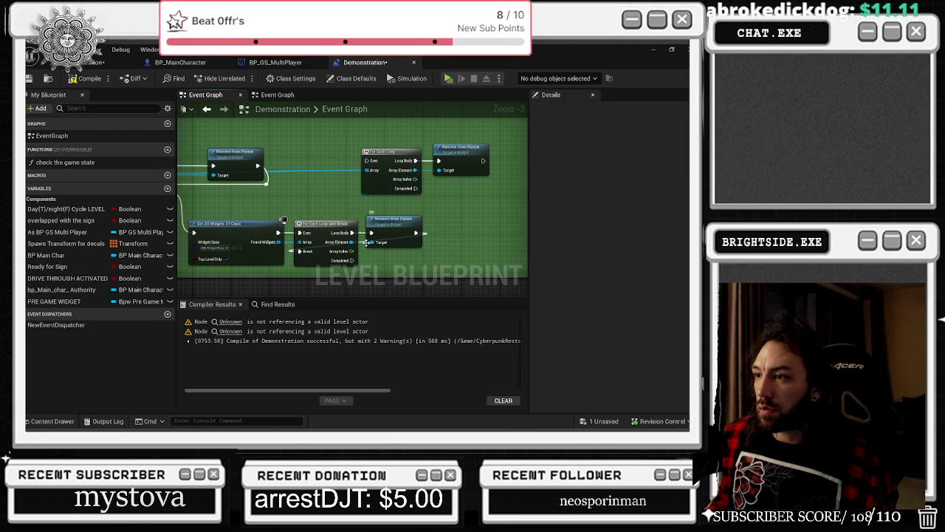
pyautogui.moveTo(425, 255); pyautogui.dragTo(429, 257)
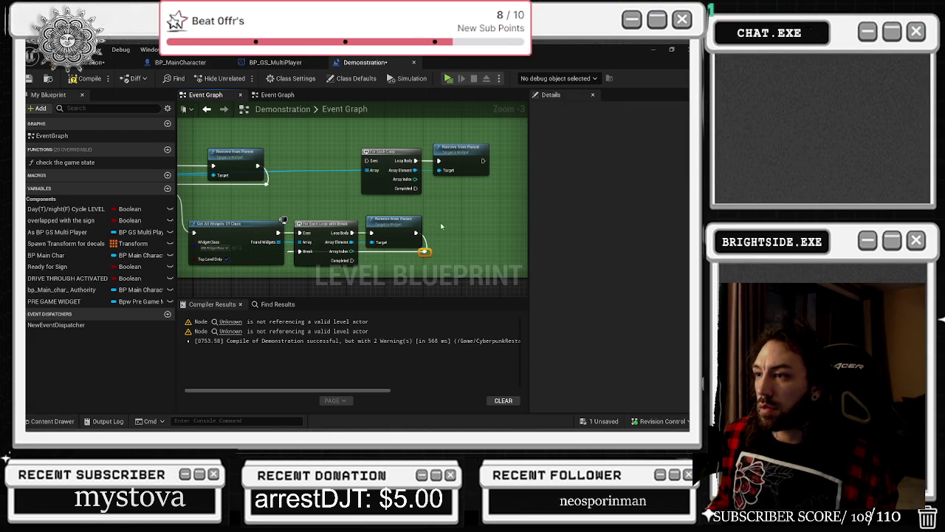
pyautogui.scroll(-2, 390, 184)
pyautogui.moveTo(374, 220); pyautogui.dragTo(373, 248)
pyautogui.moveTo(288, 189); pyautogui.dragTo(390, 216)
pyautogui.scroll(2, 310, 190)
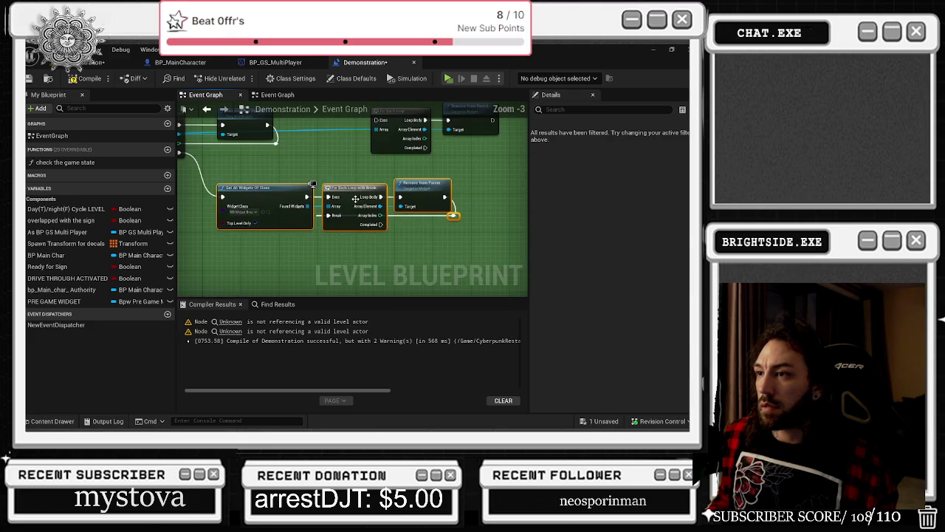
pyautogui.click(382, 228)
# Add a Get All Widgets Of Class node off the loop's Completed pin.
pyautogui.moveTo(381, 225); pyautogui.dragTo(388, 244)
pyautogui.write('GET ALL WID')
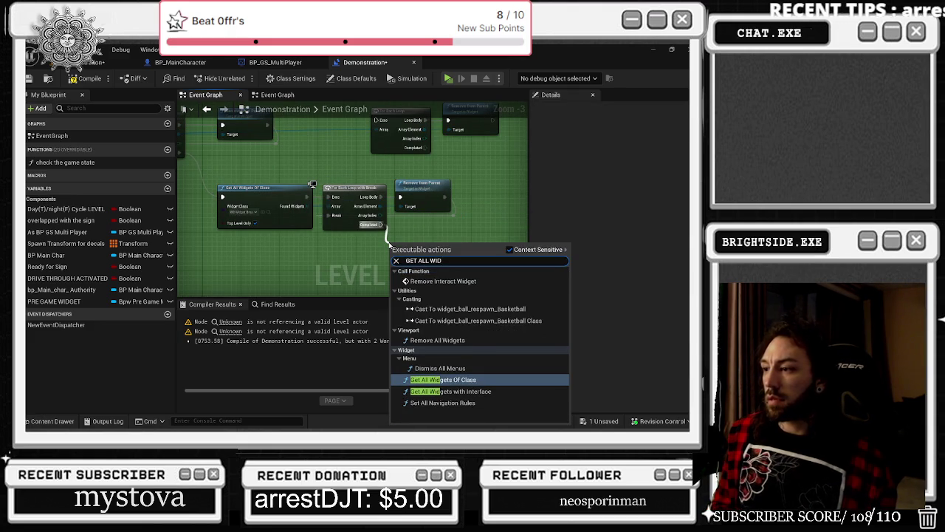
pyautogui.write('GETS')
pyautogui.press('Return')
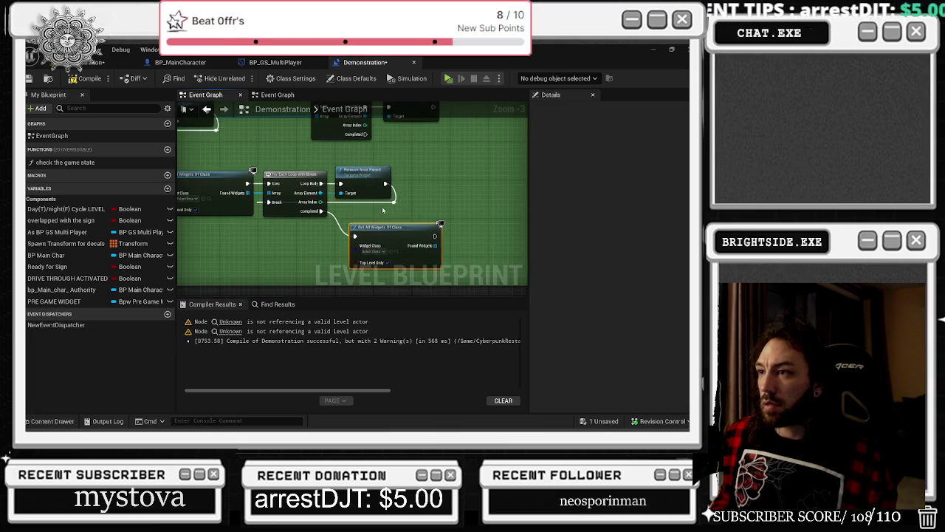
pyautogui.scroll(-1, 388, 222)
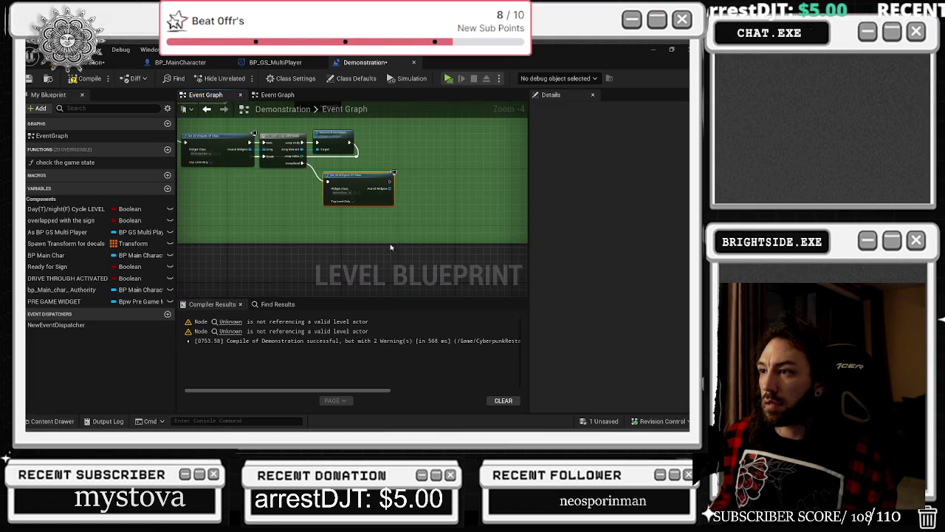
pyautogui.scroll(1, 389, 176)
# Add, then delete, a For Each Loop with Break on the new Found Widgets, and review Widget Class choices.
pyautogui.moveTo(387, 193); pyautogui.dragTo(407, 196)
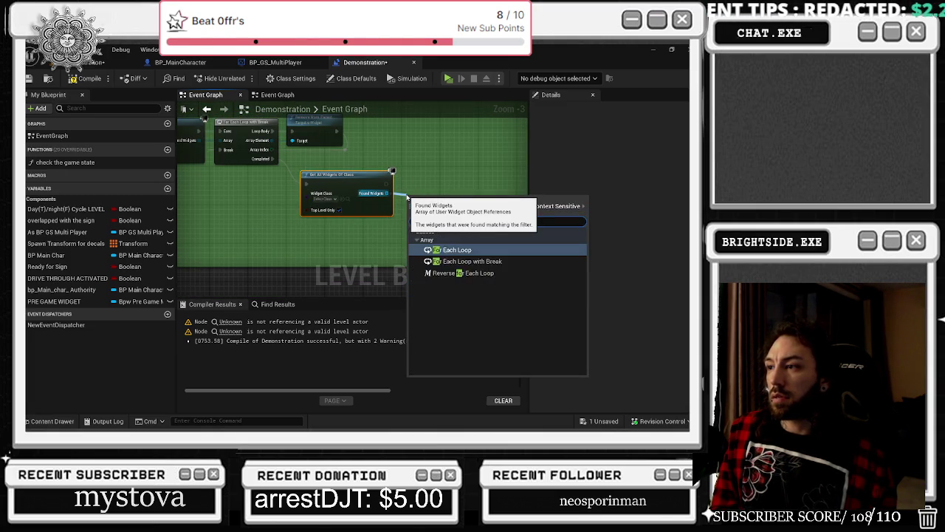
pyautogui.write('FOR EAHC')
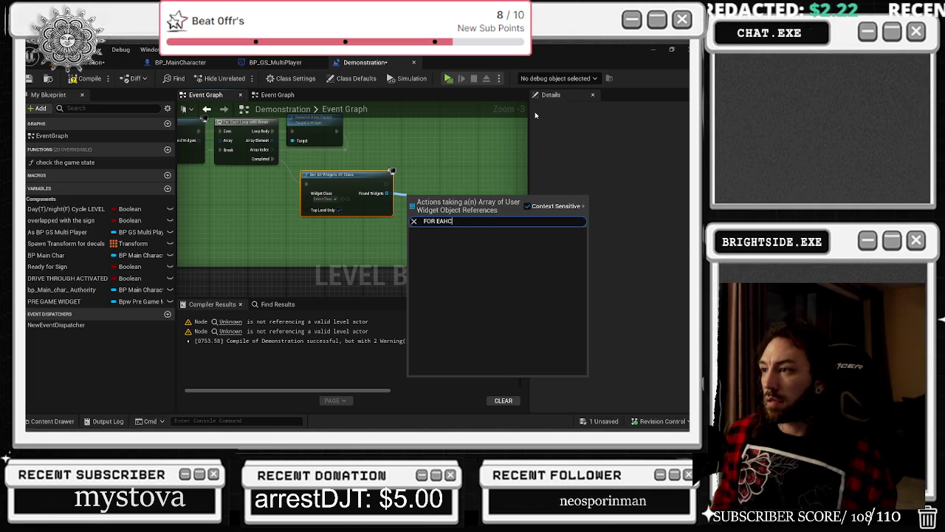
pyautogui.press('Down')
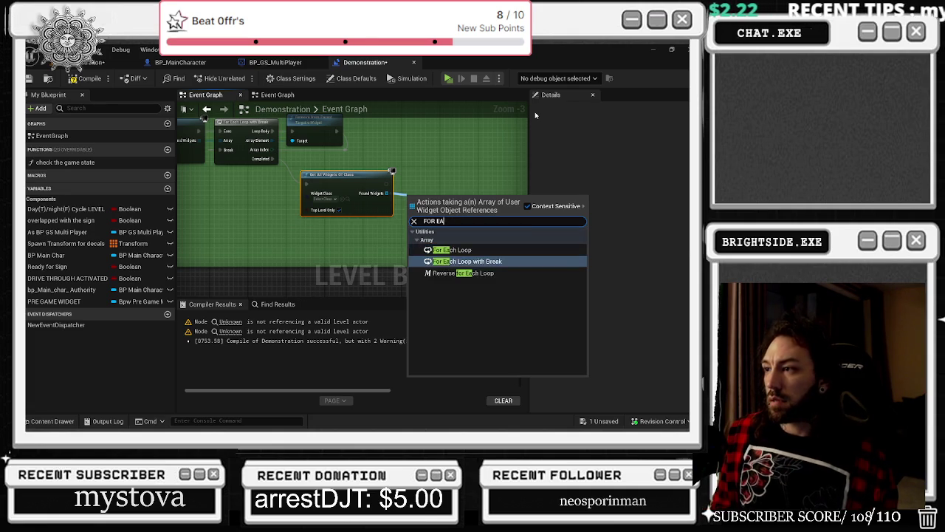
pyautogui.press('Return')
pyautogui.click(413, 163)
pyautogui.moveTo(345, 171); pyautogui.dragTo(315, 191)
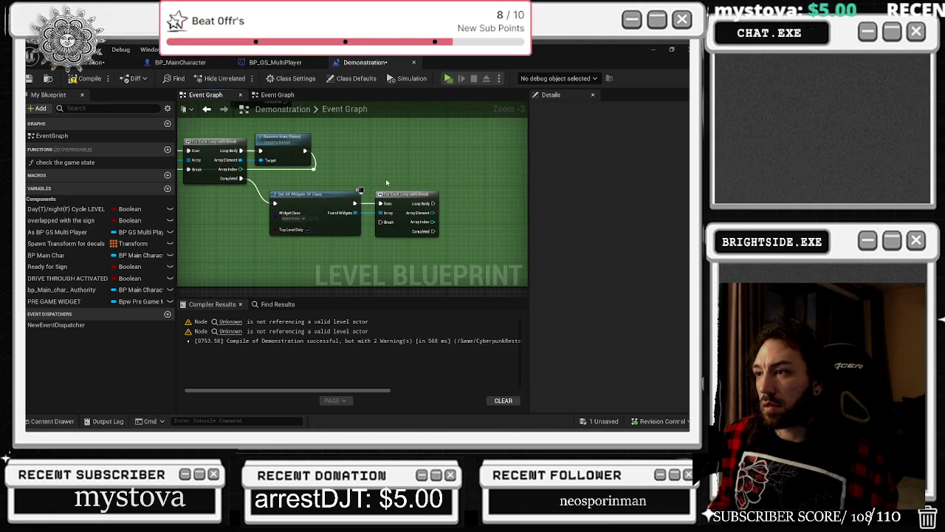
pyautogui.click(405, 212)
pyautogui.press('Delete')
pyautogui.click(296, 218)
pyautogui.press('Escape')
pyautogui.hotkey('ctrl', 'space')
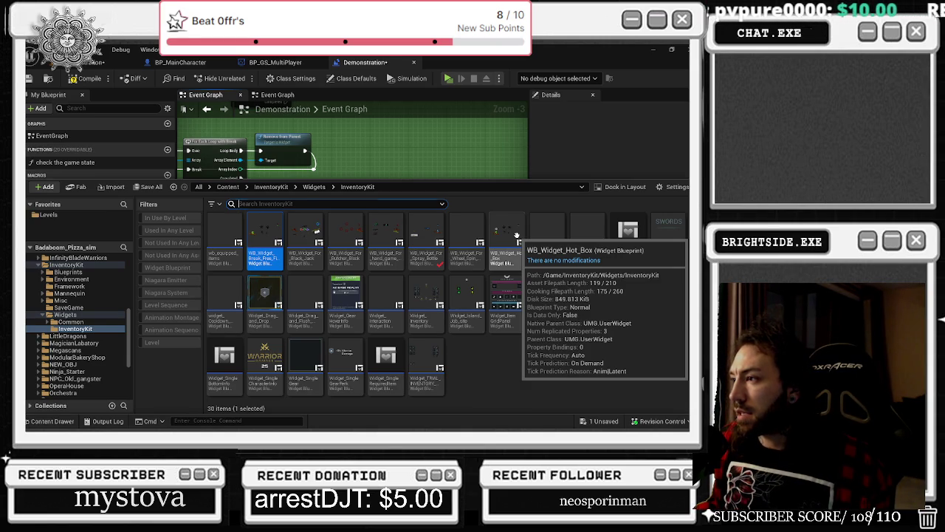
# Open the Reference Viewer for the WB_Widget_Hot_Box asset.
pyautogui.rightClick(517, 236)
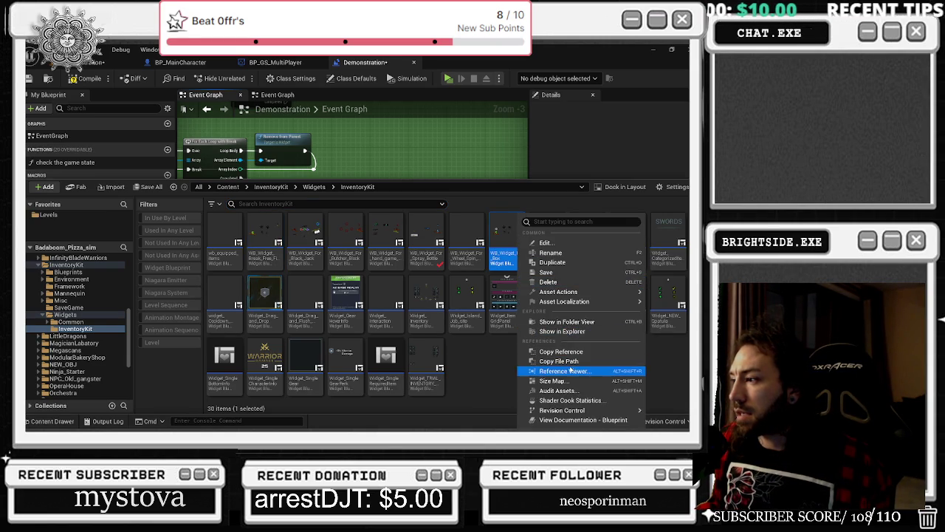
pyautogui.click(565, 370)
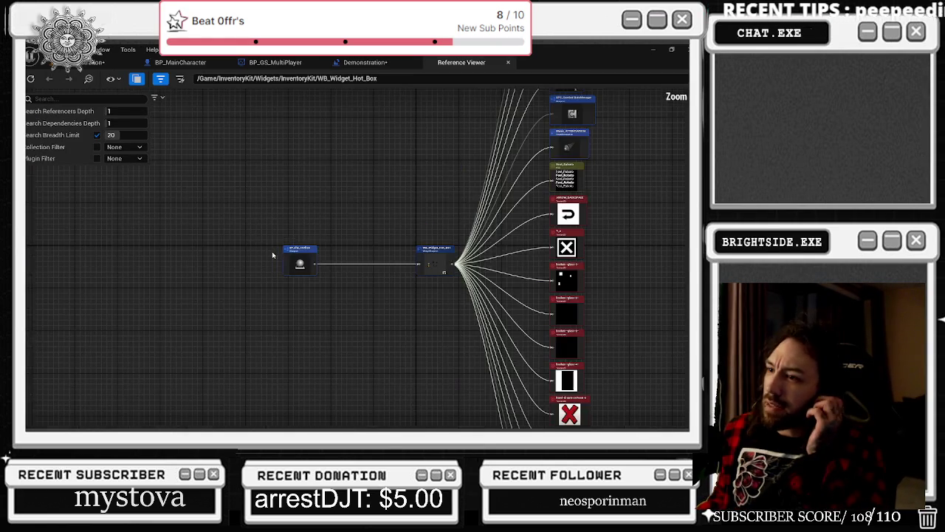
pyautogui.scroll(1, 273, 254)
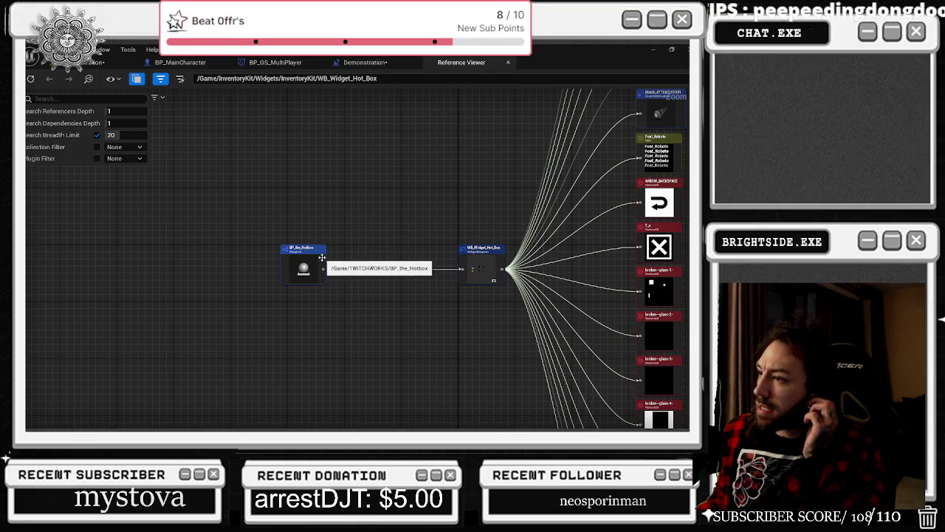
# Open BP_the_Hotbox for editing, view its Viewport, re-centre on it, then close the Reference Viewer.
pyautogui.rightClick(322, 257)
pyautogui.click(341, 301)
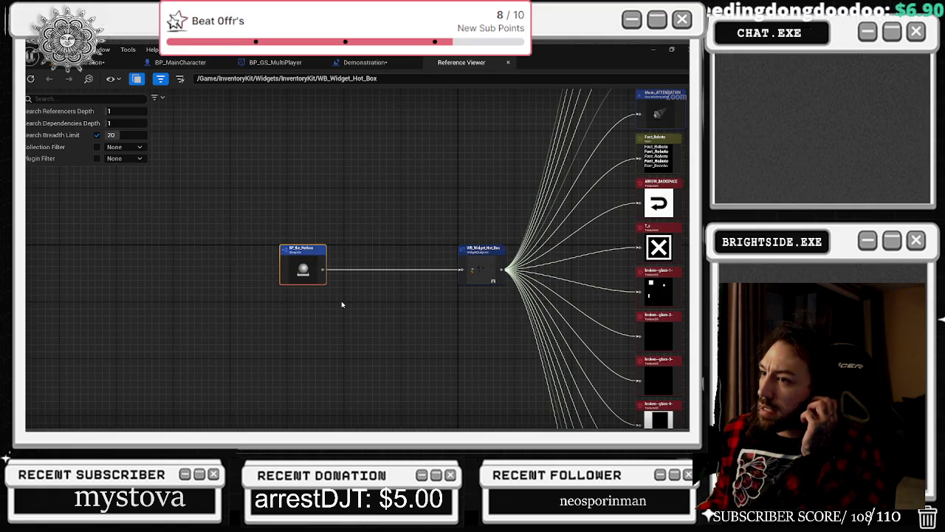
pyautogui.scroll(-9, 341, 301)
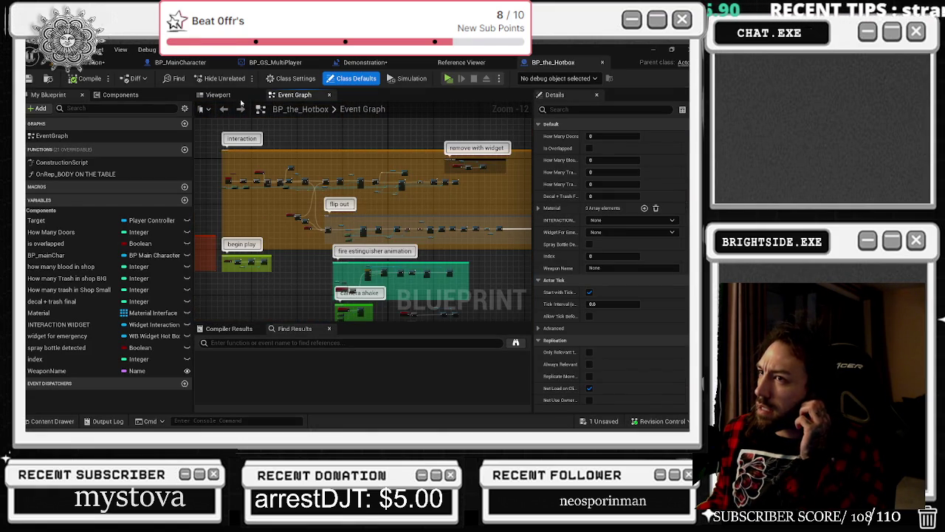
pyautogui.click(219, 95)
pyautogui.click(454, 63)
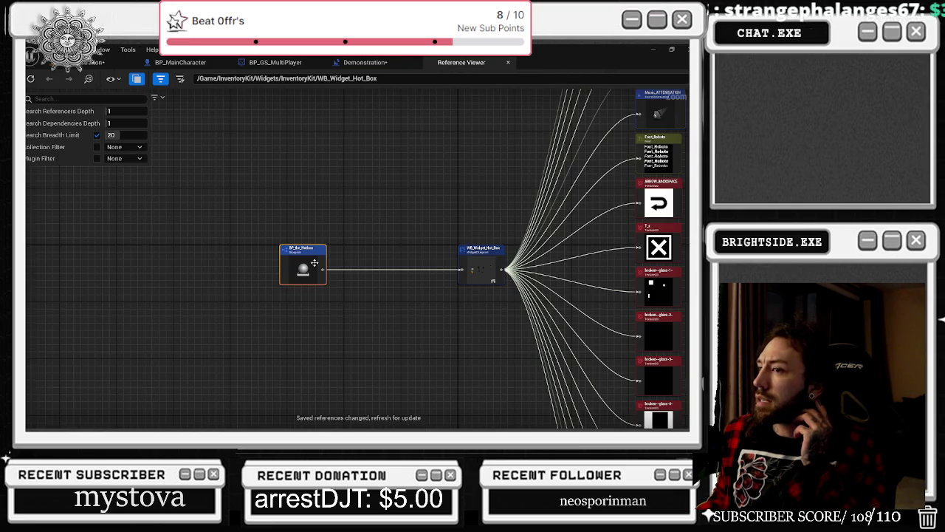
pyautogui.doubleClick(314, 263)
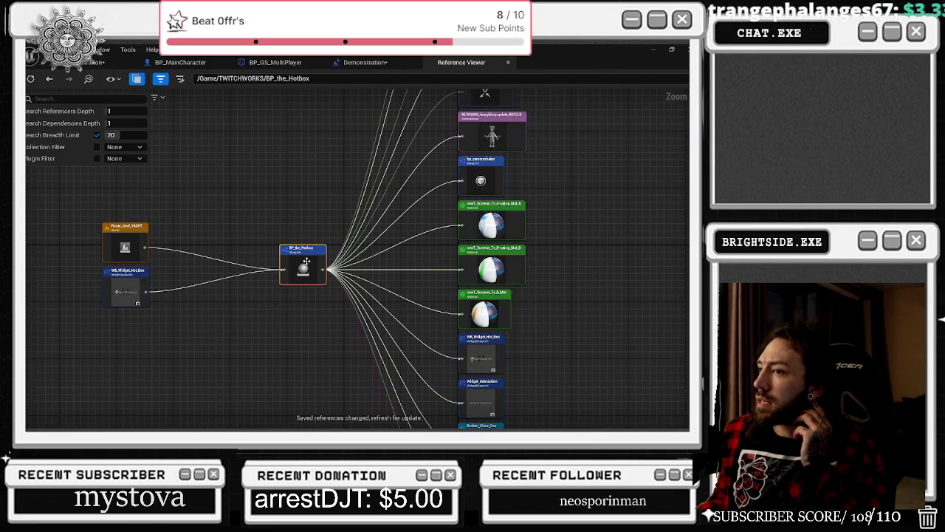
pyautogui.click(509, 62)
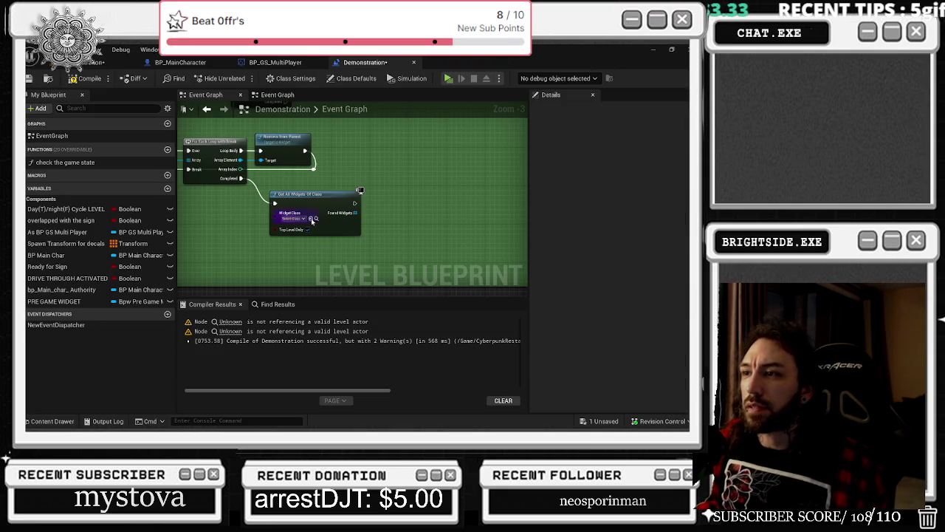
# Set Widget Class to the Butcher Block widget and loop Found Widgets through a For Each Loop with Break.
pyautogui.click(71, 425)
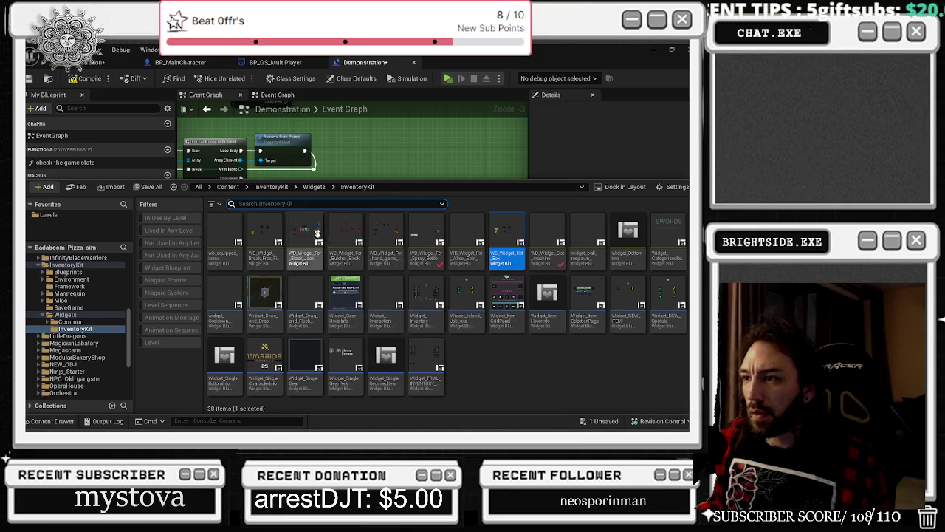
pyautogui.moveTo(336, 231)
pyautogui.mouseDown()
pyautogui.moveTo(340, 244)
pyautogui.moveTo(310, 214)
pyautogui.moveTo(379, 214)
pyautogui.mouseUp()
pyautogui.write('FOR EAH')
pyautogui.press('BackSpace')
pyautogui.press('BackSpace')
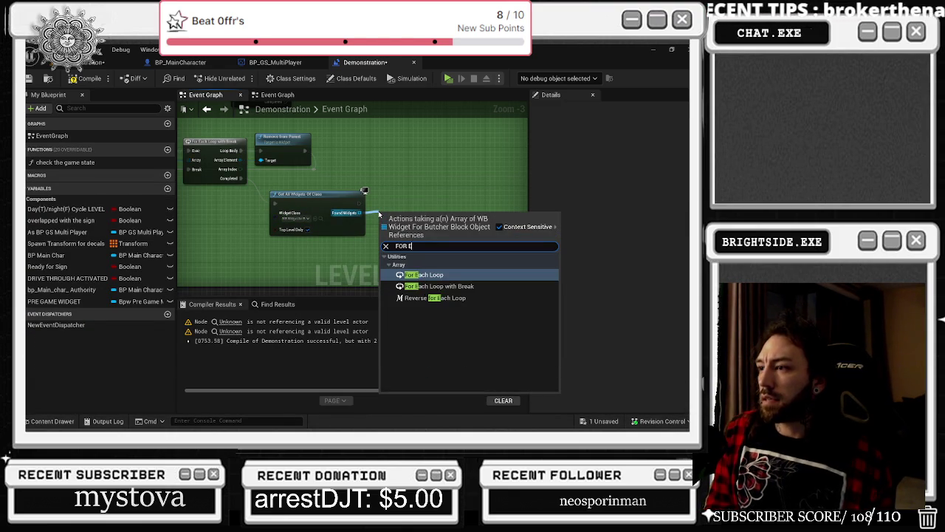
pyautogui.press('Down')
pyautogui.press('Return')
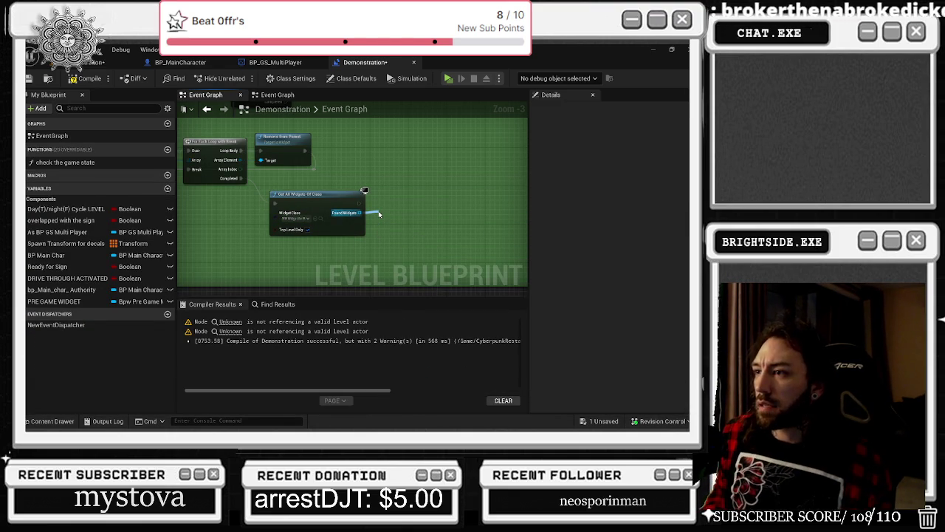
pyautogui.moveTo(379, 214); pyautogui.dragTo(379, 194)
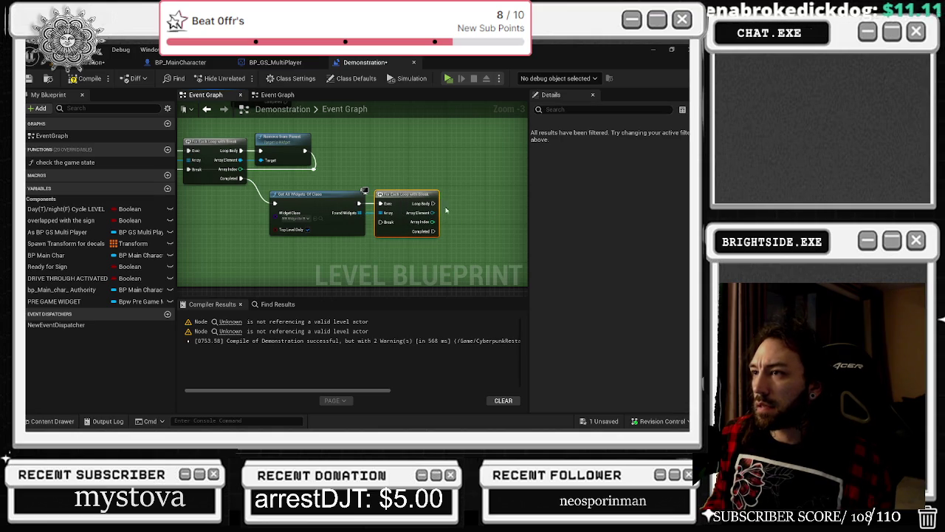
# Add Remove from Parent on each Array Element and wire its output back to the loop's Break.
pyautogui.moveTo(434, 214); pyautogui.dragTo(447, 212)
pyautogui.write('REMOVE')
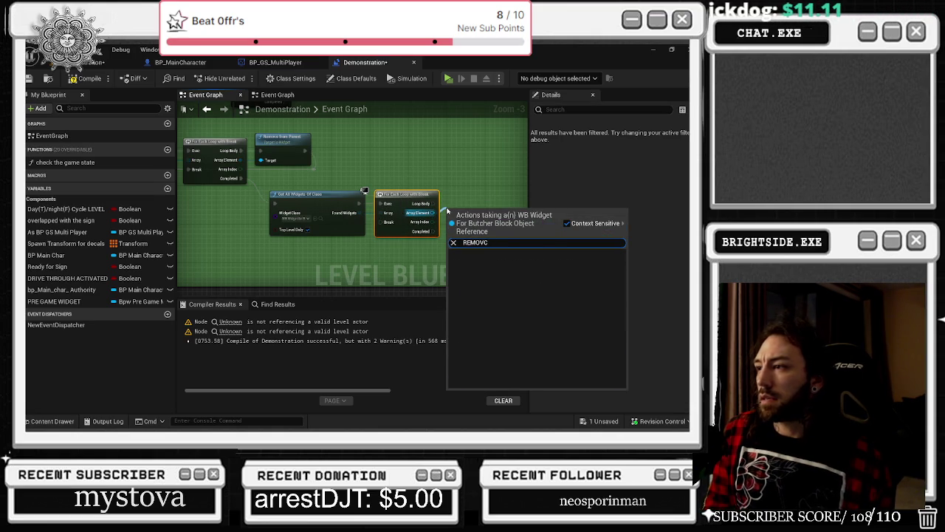
pyautogui.write(' FROM')
pyautogui.click(502, 263)
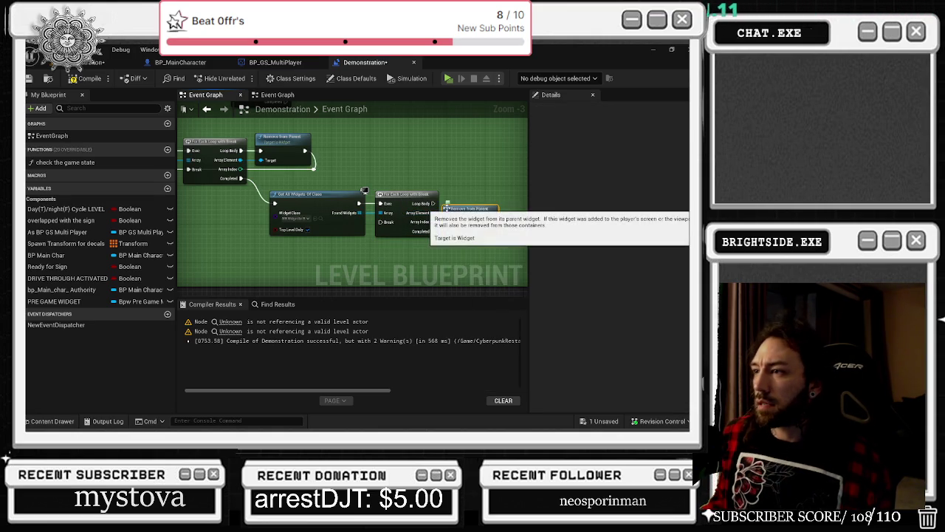
pyautogui.moveTo(456, 201); pyautogui.dragTo(474, 198)
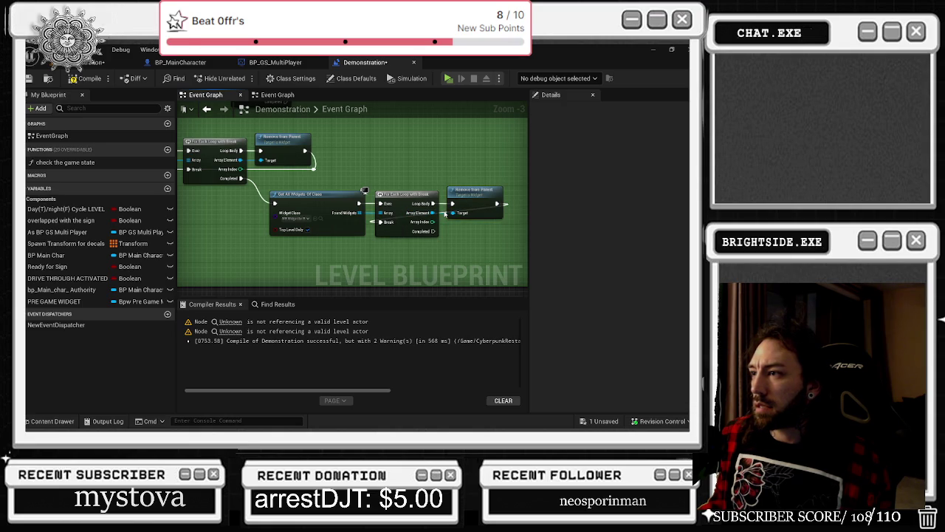
pyautogui.moveTo(433, 222); pyautogui.dragTo(498, 232)
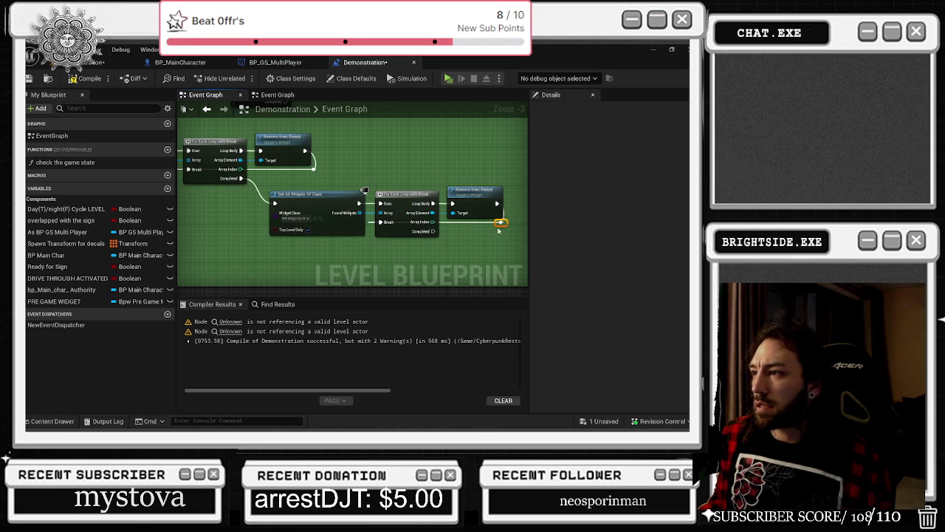
pyautogui.scroll(1, 469, 237)
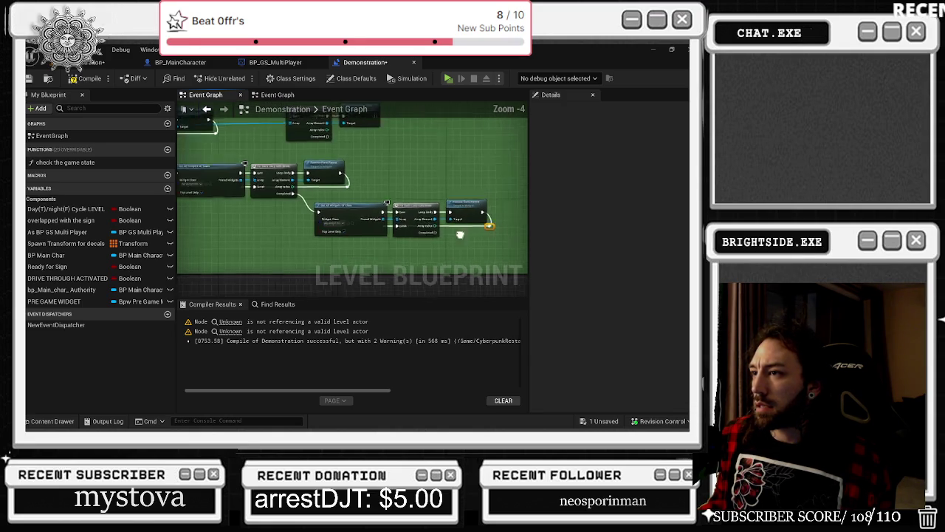
# Add a Get All Actors Of Class node from the loop's Completed pin via a 'GET ALL' search.
pyautogui.moveTo(314, 221); pyautogui.dragTo(328, 236)
pyautogui.write('GET ALL')
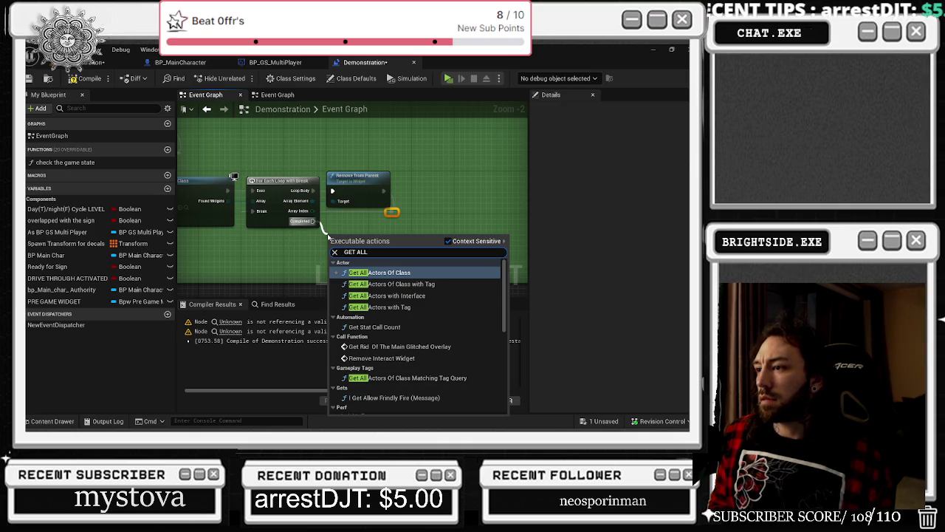
pyautogui.press('Return')
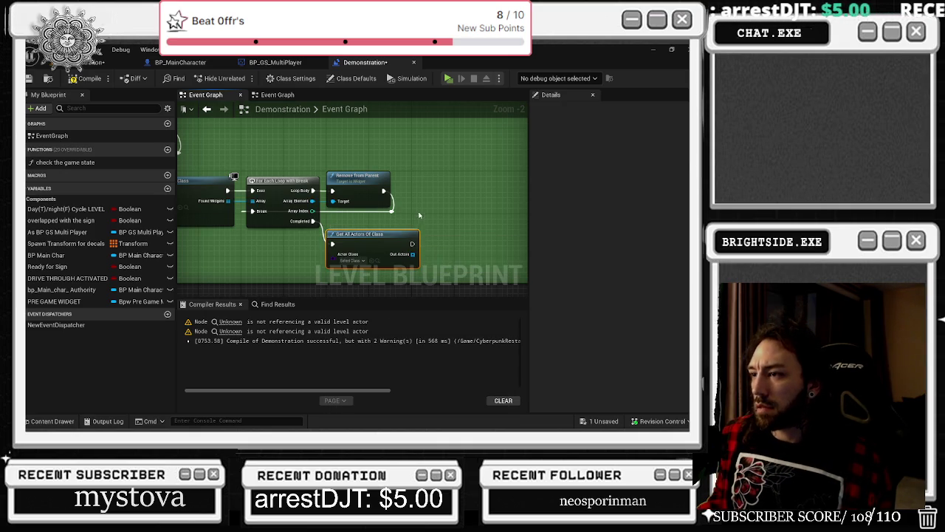
# Browse the InventoryKit widget assets and select the Spray Bottle widget.
pyautogui.click(49, 421)
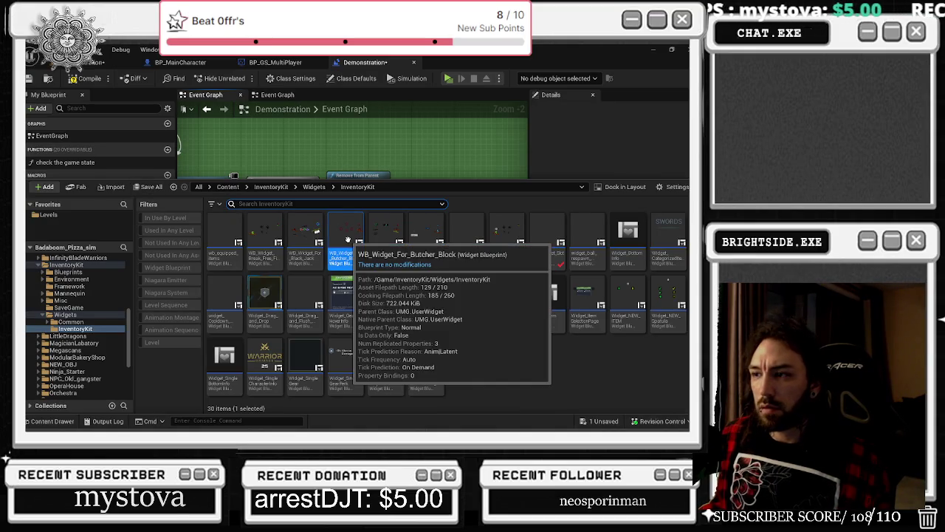
pyautogui.click(387, 163)
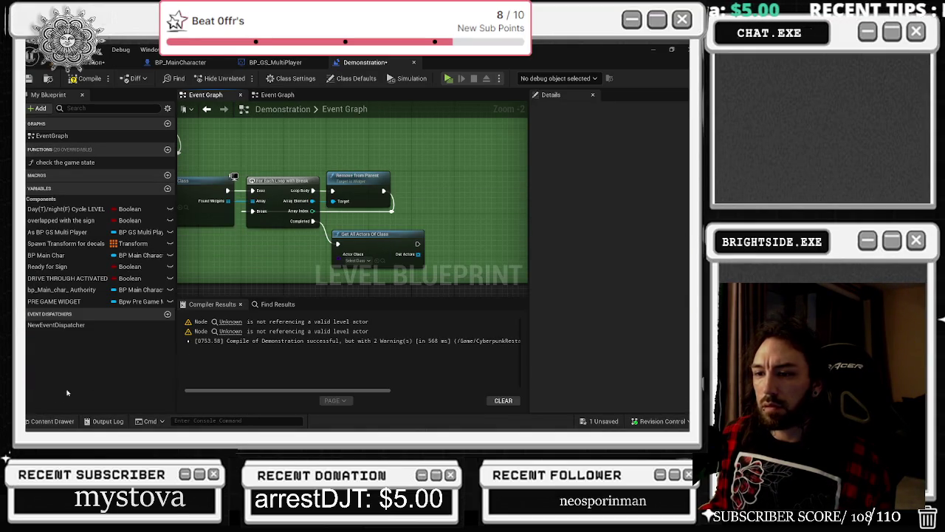
pyautogui.hotkey('ctrl', 'space')
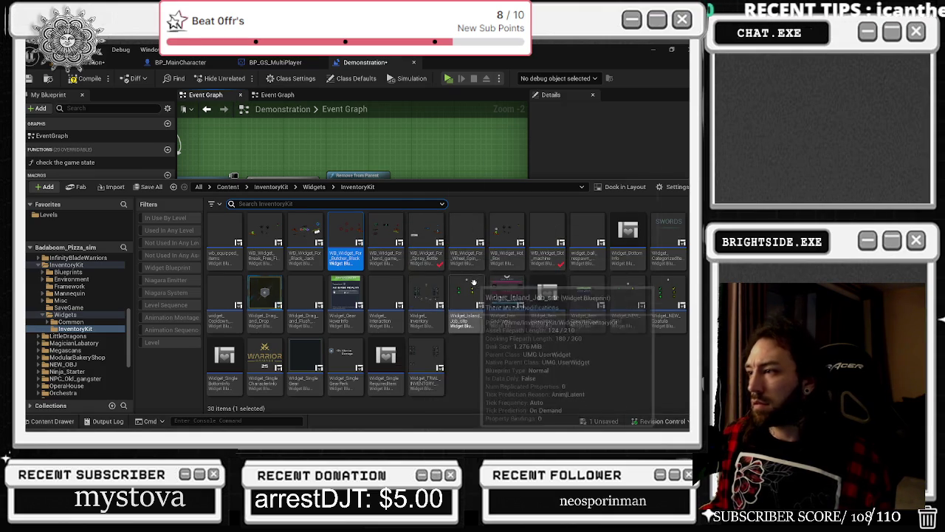
pyautogui.click(426, 238)
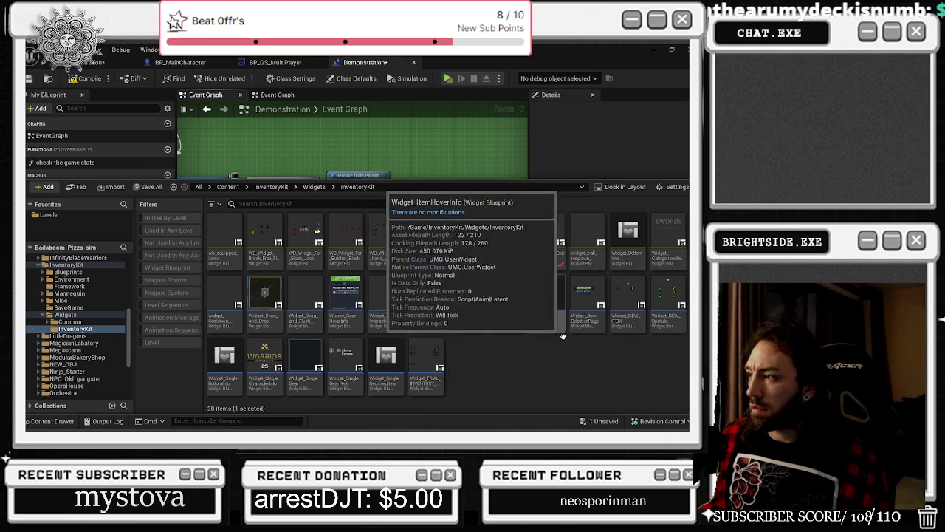
pyautogui.click(442, 158)
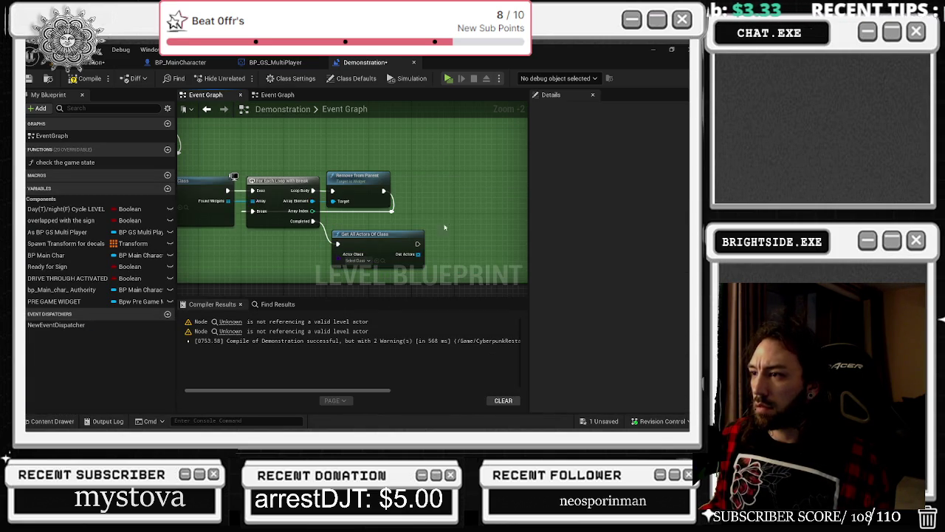
pyautogui.moveTo(440, 231); pyautogui.dragTo(406, 184)
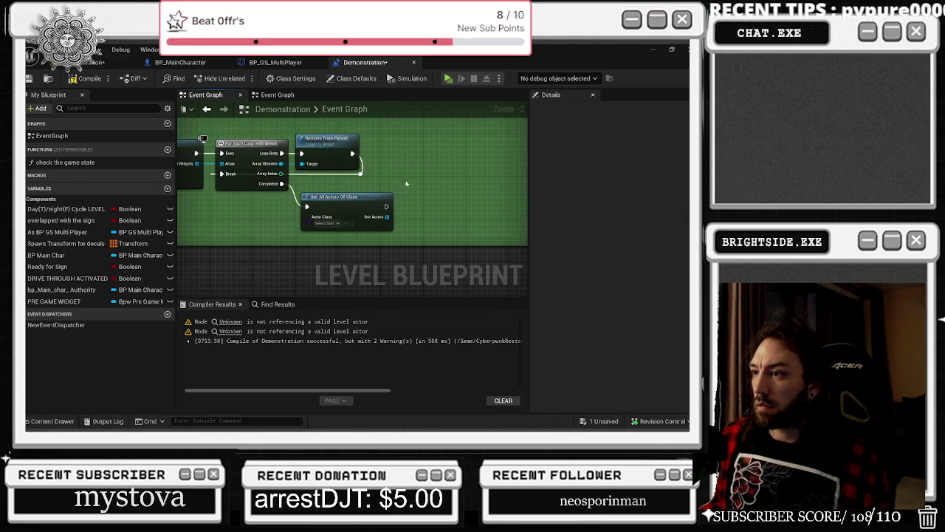
# Check the actor class list, then select the Spray Bottle widget asset in the Content Drawer.
pyautogui.click(331, 223)
pyautogui.write('for')
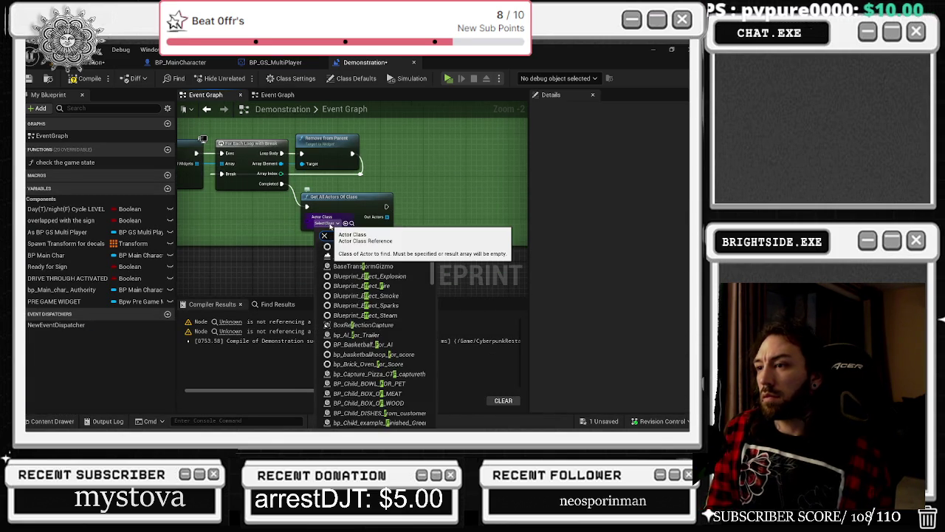
pyautogui.write(' EA')
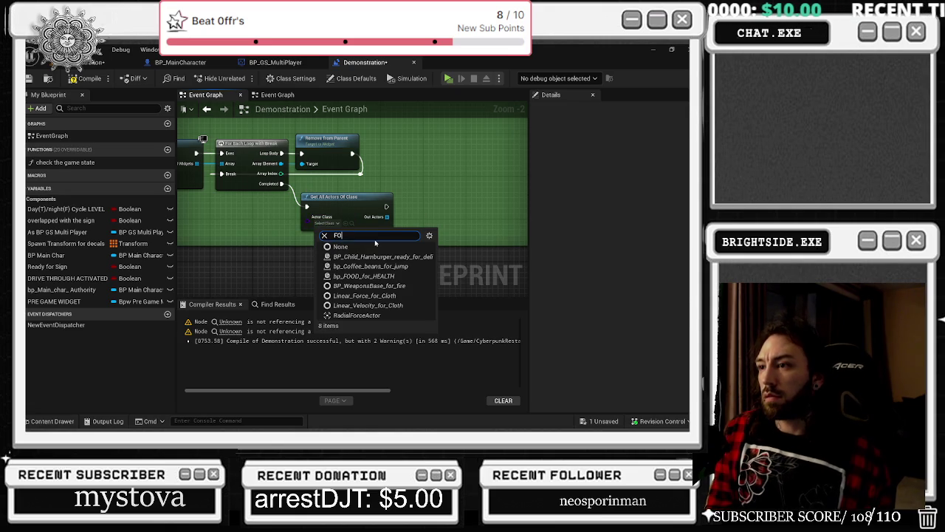
pyautogui.write('ch')
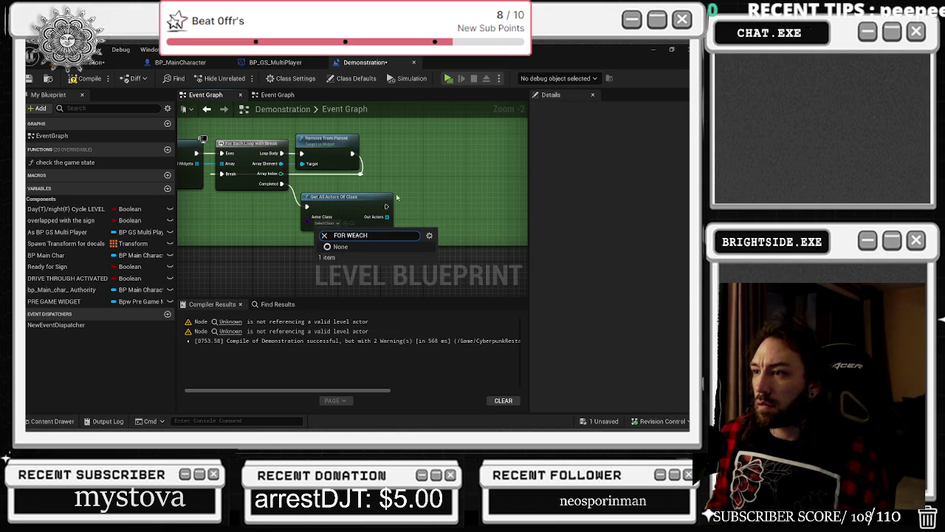
pyautogui.press('Escape')
pyautogui.click(51, 421)
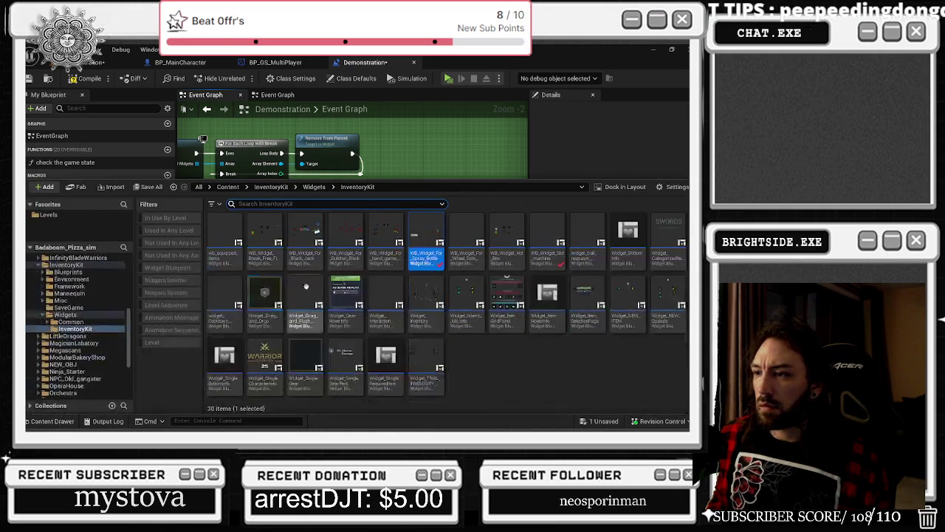
pyautogui.click(465, 238)
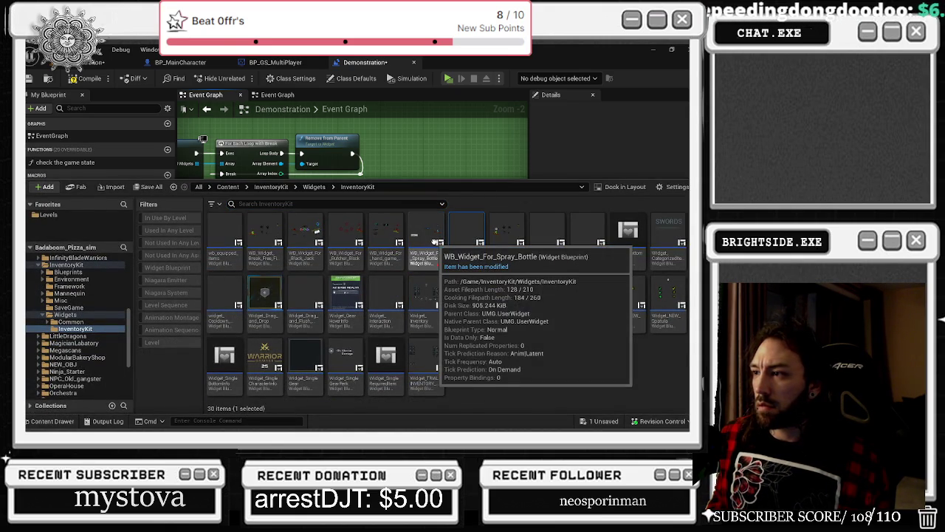
pyautogui.click(429, 236)
pyautogui.hotkey('ctrl', 'space')
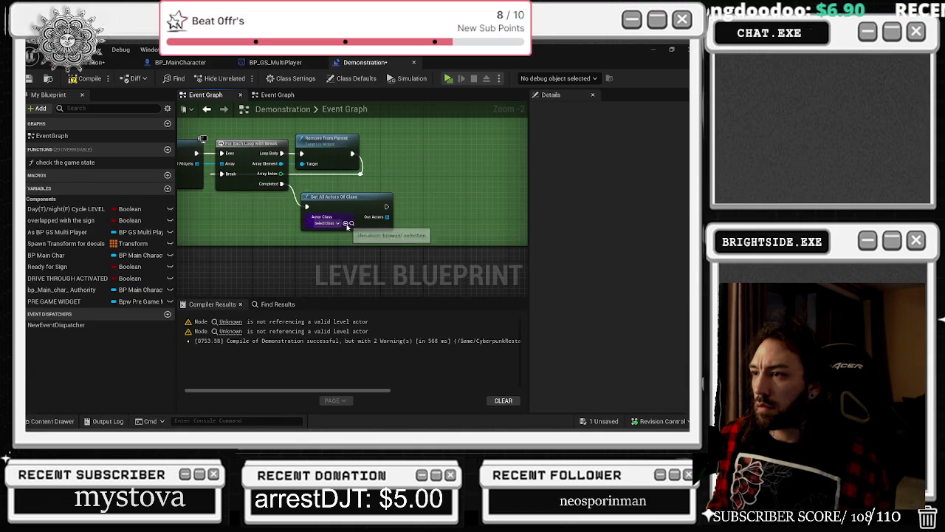
# Delete Get All Actors Of Class and add Get All Widgets Of Class from the loop's Completed pin.
pyautogui.click(326, 203)
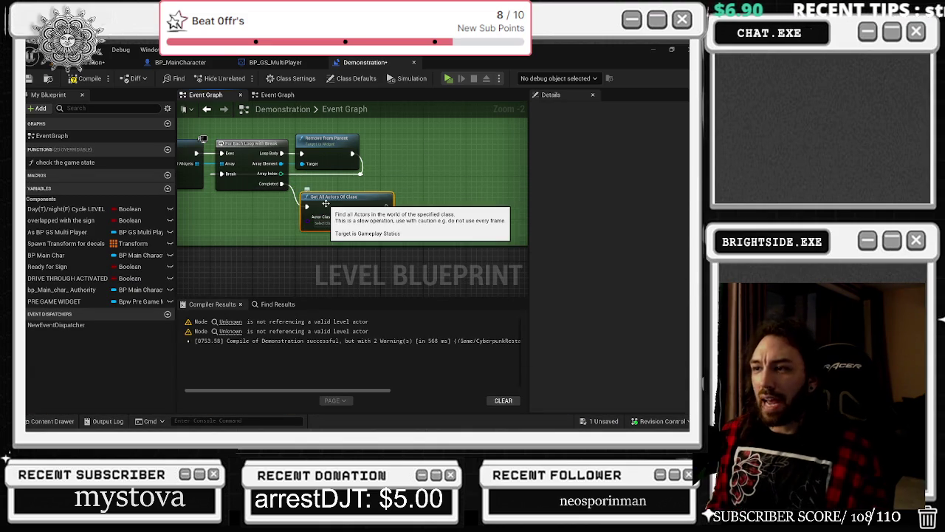
pyautogui.press('Delete')
pyautogui.moveTo(281, 184); pyautogui.dragTo(310, 216)
pyautogui.write('get all widgets')
pyautogui.press('Down')
pyautogui.press('Up')
pyautogui.press('Return')
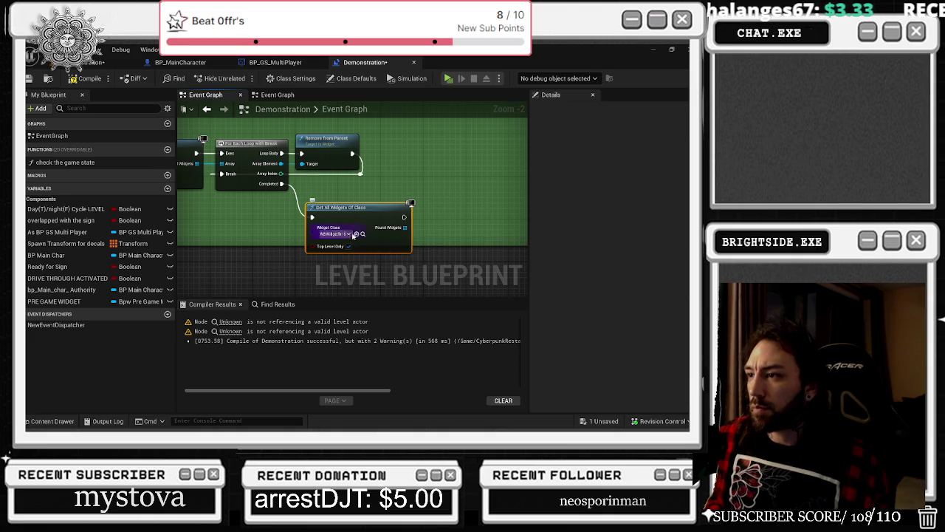
pyautogui.moveTo(423, 234); pyautogui.dragTo(432, 234)
# Add a For Each Loop with Break node for the found widgets.
pyautogui.write('FOR EACH')
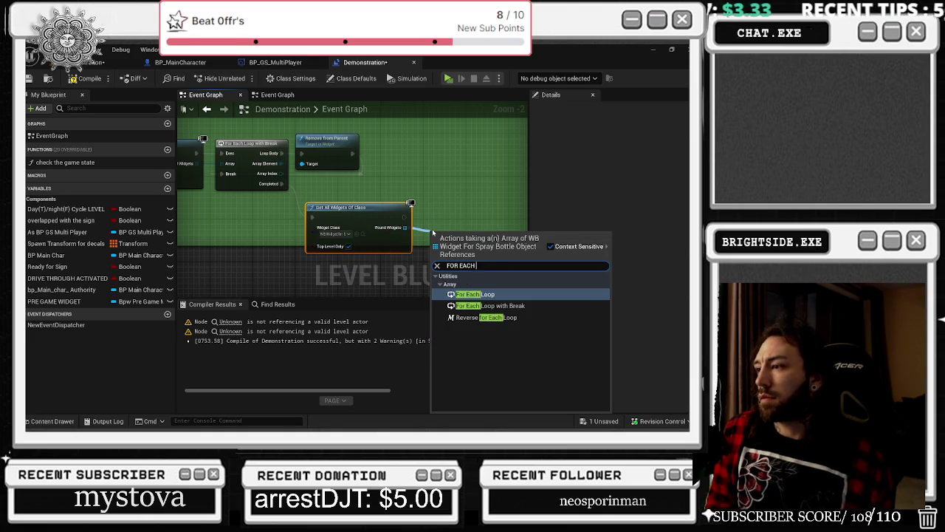
pyautogui.press('Down')
pyautogui.press('Return')
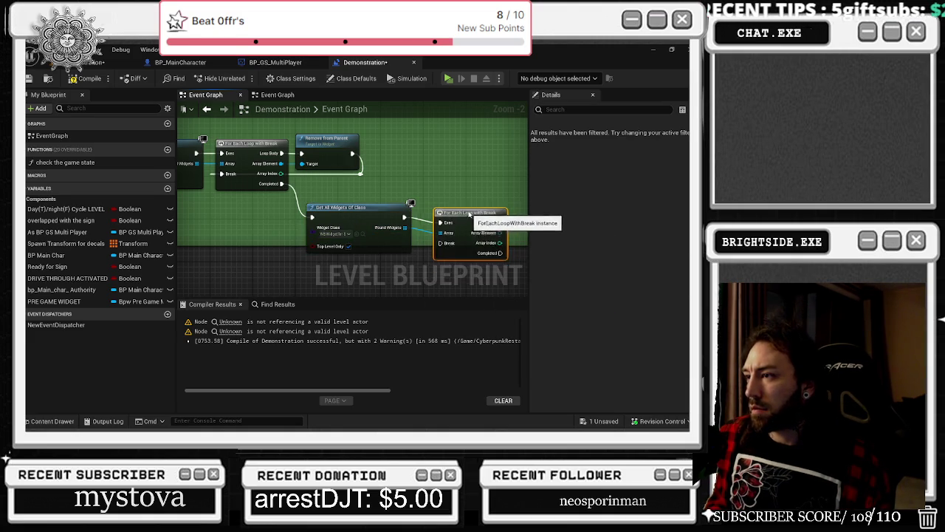
pyautogui.scroll(-1, 413, 225)
pyautogui.click(293, 241)
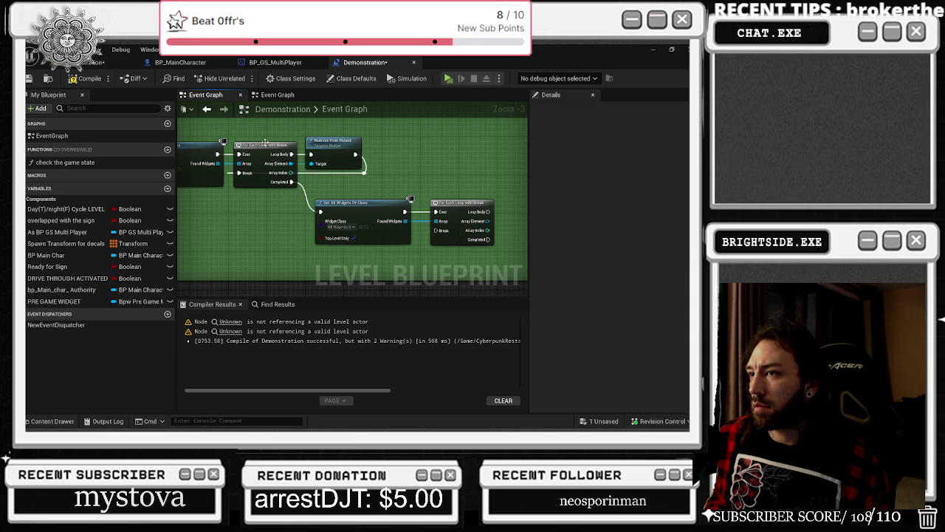
pyautogui.moveTo(268, 143); pyautogui.dragTo(127, 148)
# Feed the loop's Array Element into a new Remove from Parent node aligned with the loop.
pyautogui.moveTo(348, 228); pyautogui.dragTo(353, 230)
pyautogui.write('REMOVE FROM P')
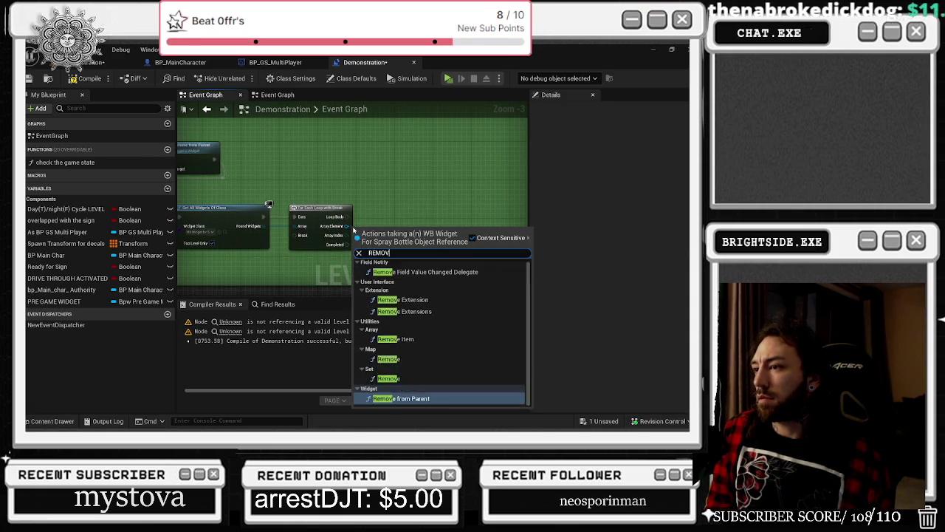
pyautogui.press('Return')
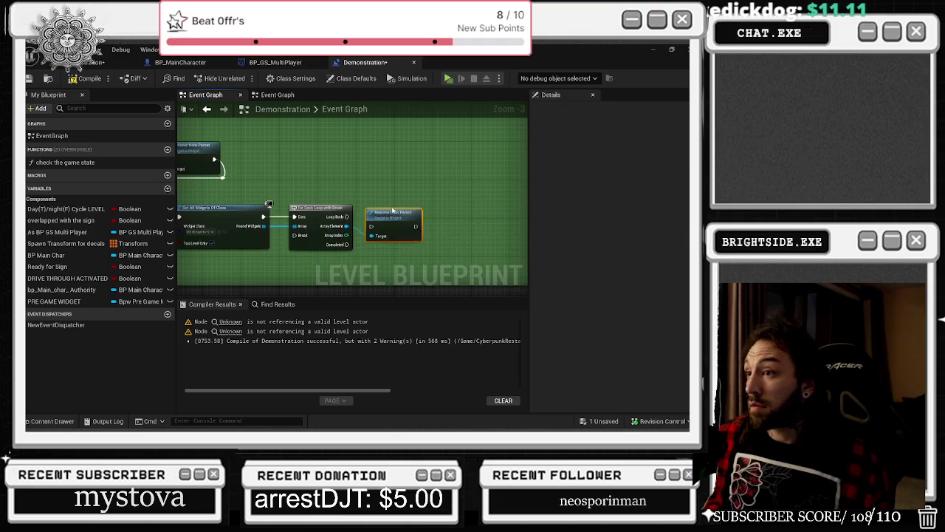
pyautogui.scroll(3, 369, 230)
pyautogui.moveTo(387, 232); pyautogui.dragTo(402, 219)
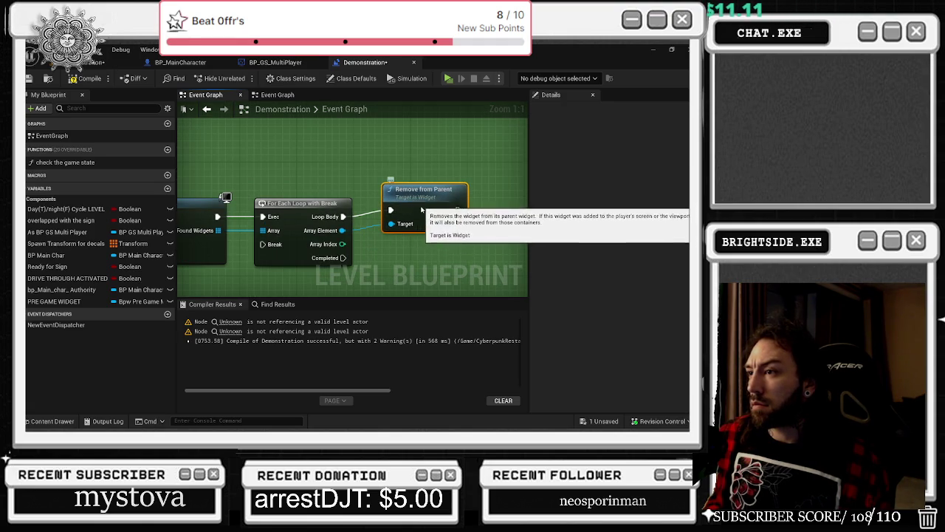
pyautogui.scroll(-9, 375, 258)
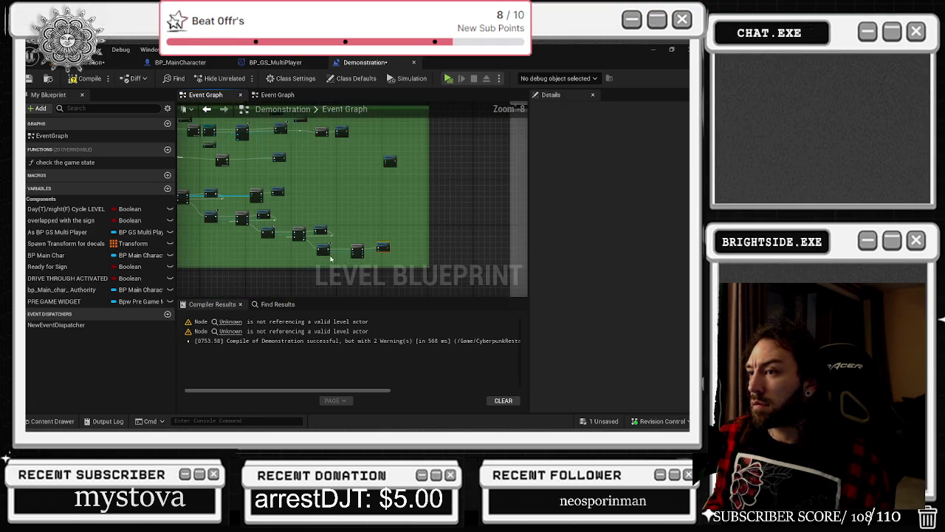
# Save the Demonstration map from the '1 Unsaved' list with Save Selected.
pyautogui.scroll(3, 355, 236)
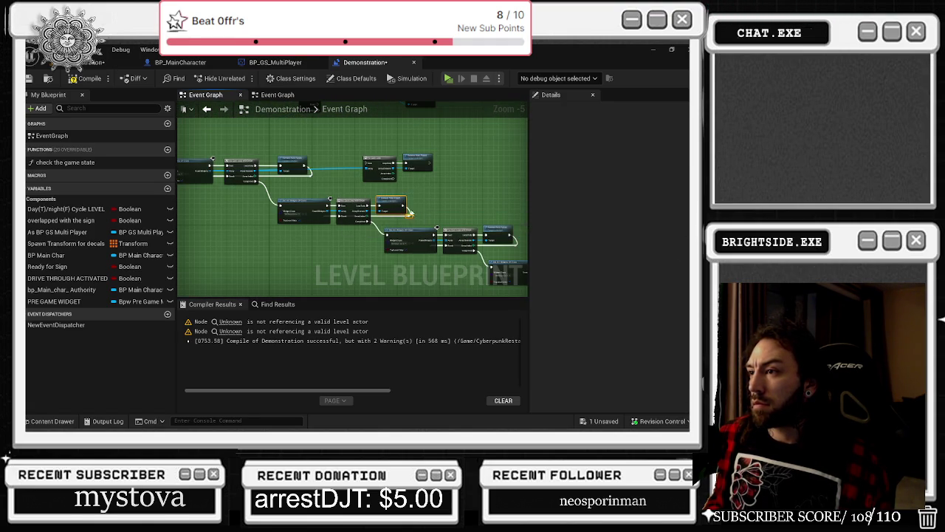
pyautogui.click(362, 204)
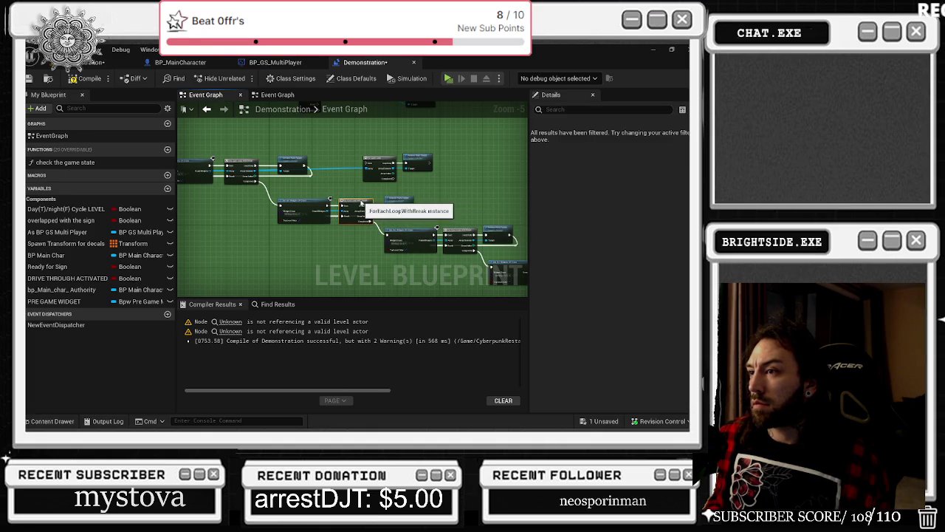
pyautogui.click(314, 194)
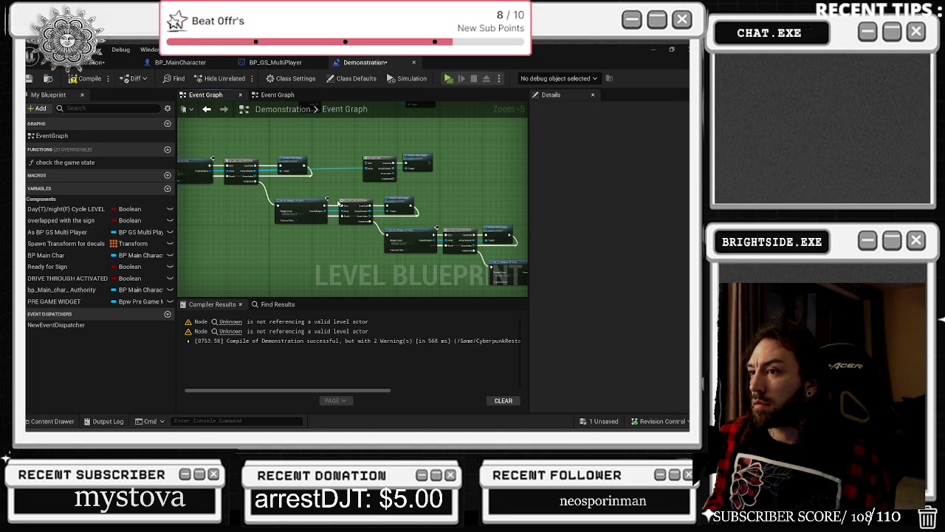
pyautogui.click(601, 421)
pyautogui.click(421, 342)
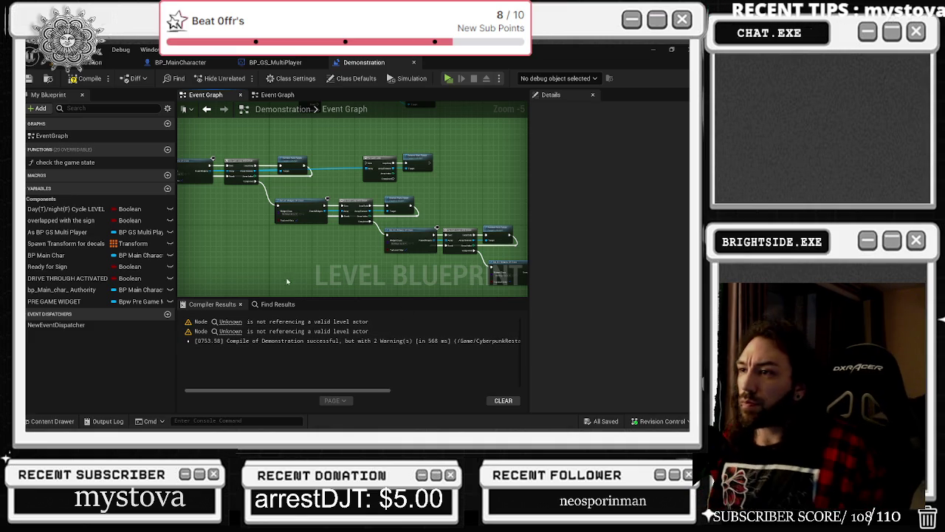
# Reroute the loop's exec wire beneath the new Remove from Parent node.
pyautogui.scroll(1, 507, 295)
pyautogui.scroll(3, 416, 210)
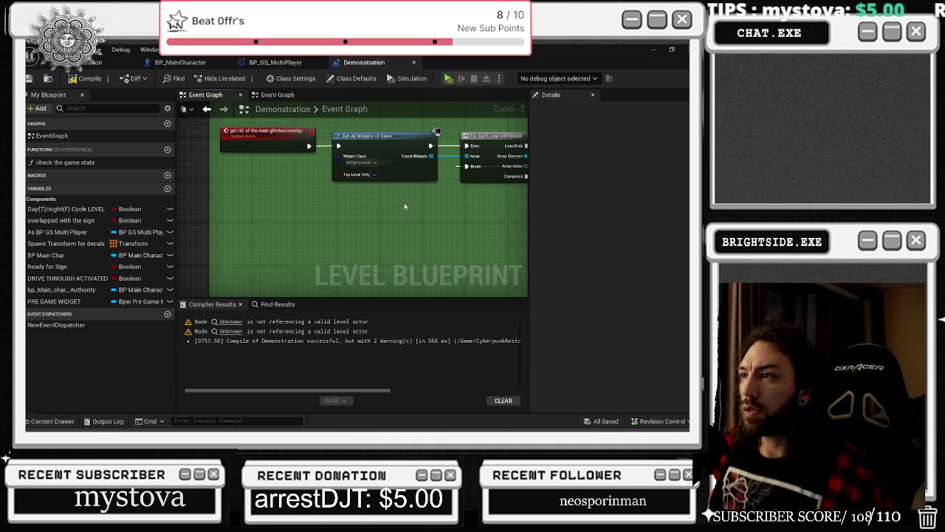
pyautogui.moveTo(404, 203); pyautogui.dragTo(284, 235)
pyautogui.moveTo(362, 234); pyautogui.dragTo(236, 189)
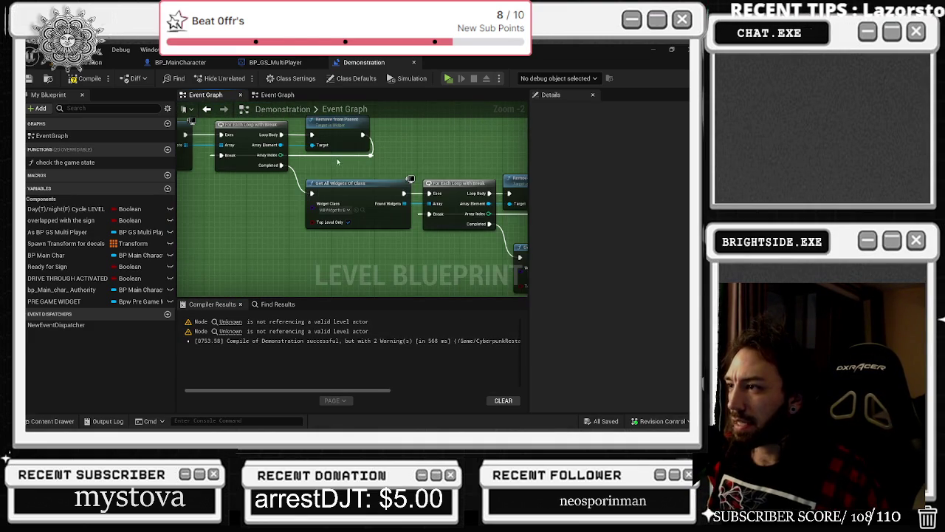
pyautogui.moveTo(346, 166)
pyautogui.mouseDown()
pyautogui.moveTo(315, 200)
pyautogui.moveTo(316, 176)
pyautogui.mouseUp()
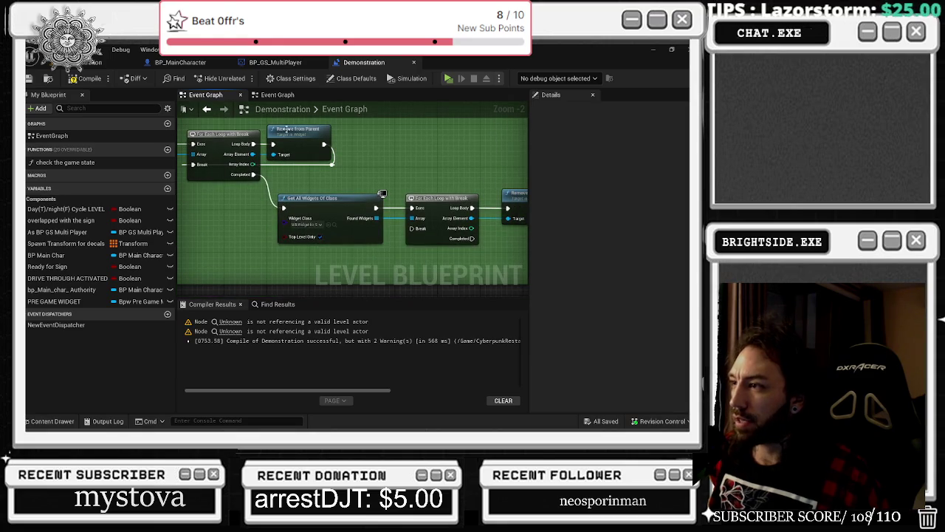
pyautogui.moveTo(519, 221)
pyautogui.mouseDown()
pyautogui.moveTo(388, 208)
pyautogui.moveTo(318, 222)
pyautogui.moveTo(281, 216)
pyautogui.mouseUp()
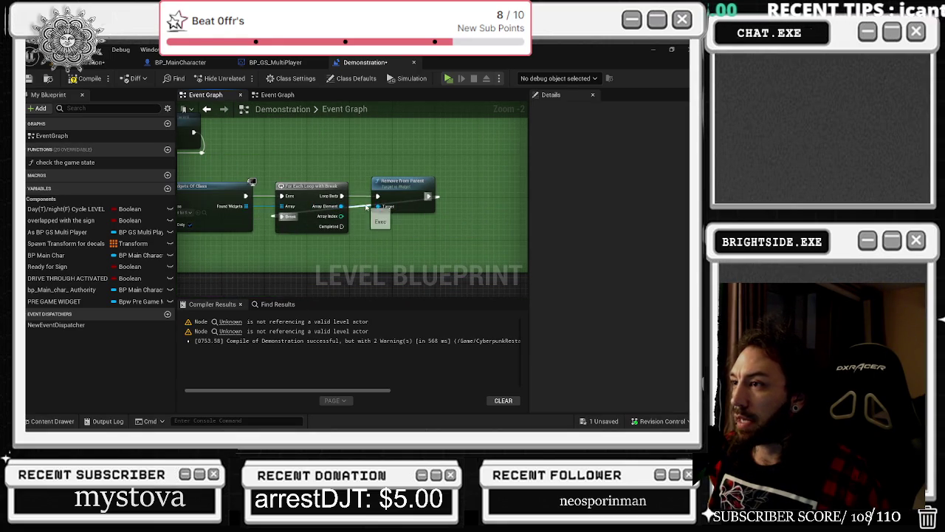
pyautogui.moveTo(363, 204)
pyautogui.mouseDown()
pyautogui.moveTo(380, 220)
pyautogui.moveTo(441, 217)
pyautogui.mouseUp()
pyautogui.scroll(-1, 322, 166)
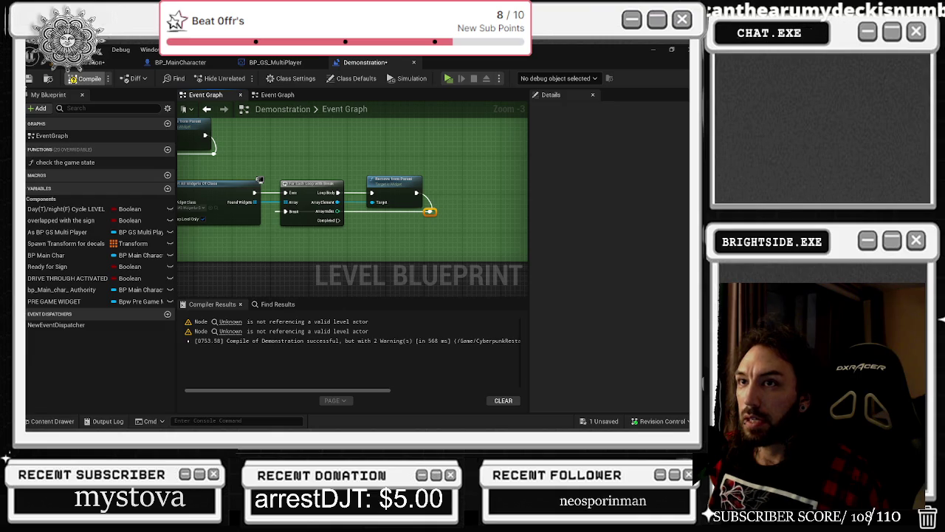
# Save the Demonstration map again and pan over the Get All Widgets Of Class removal chains.
pyautogui.click(593, 425)
pyautogui.click(429, 338)
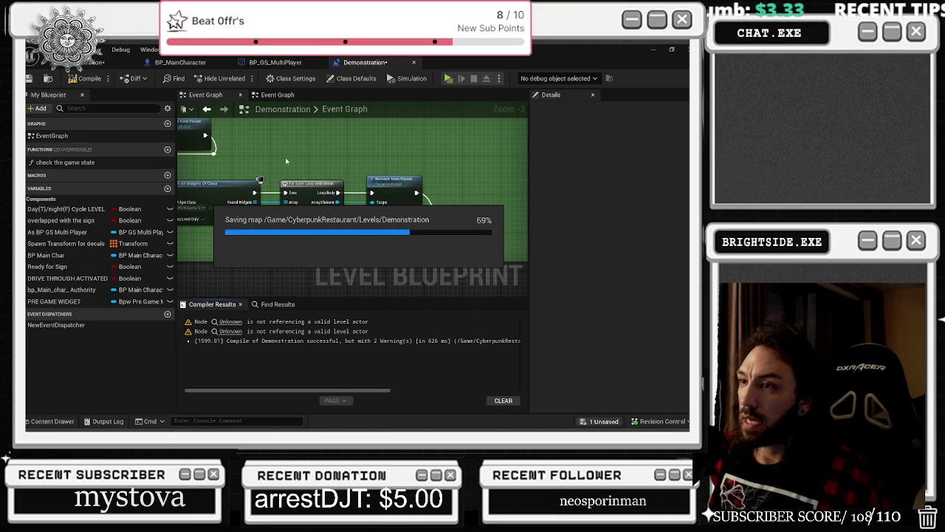
pyautogui.moveTo(289, 159); pyautogui.dragTo(353, 135)
pyautogui.moveTo(336, 192); pyautogui.dragTo(379, 261)
pyautogui.scroll(-1, 332, 251)
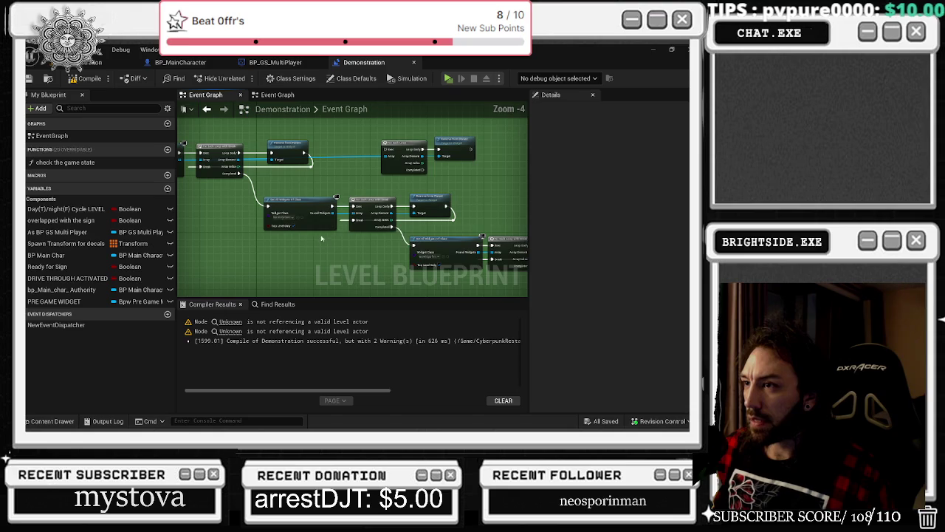
pyautogui.moveTo(378, 221)
pyautogui.mouseDown()
pyautogui.moveTo(318, 228)
pyautogui.moveTo(366, 282)
pyautogui.moveTo(364, 295)
pyautogui.moveTo(353, 207)
pyautogui.moveTo(365, 185)
pyautogui.mouseUp()
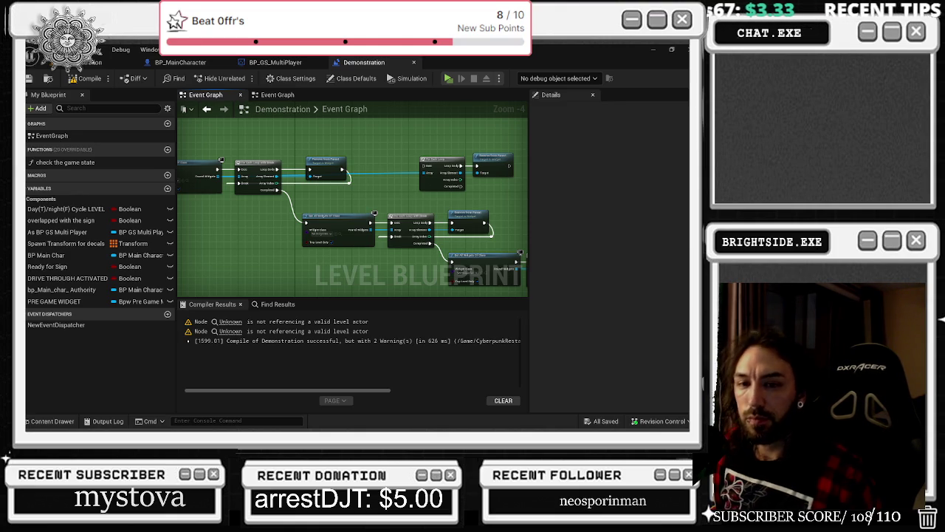
pyautogui.moveTo(253, 175); pyautogui.dragTo(309, 190)
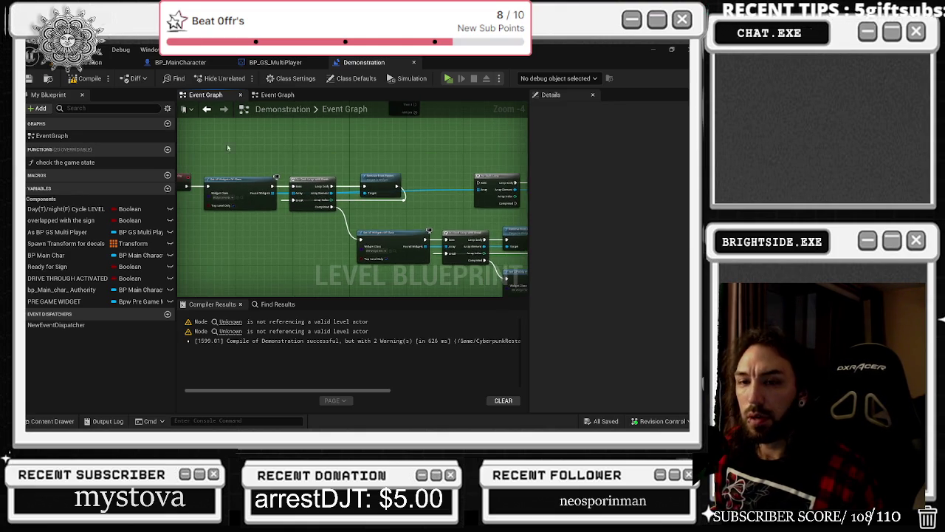
# Save the level, run a Play-in-Editor test, then switch away to the desktop.
pyautogui.click(30, 79)
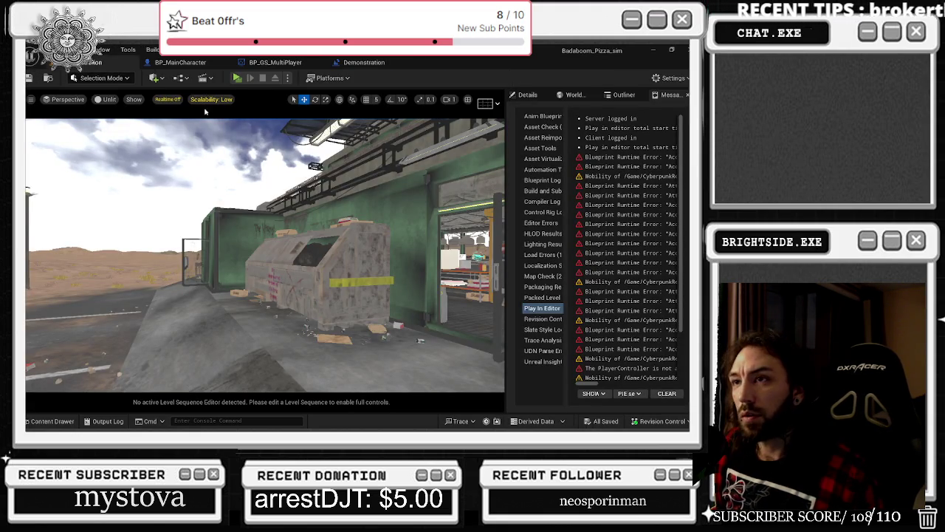
pyautogui.click(236, 79)
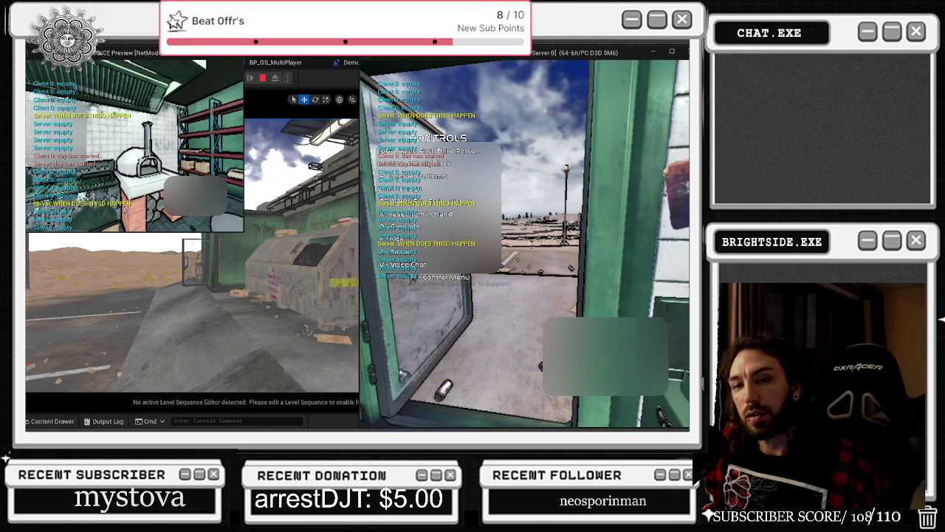
pyautogui.hotkey('alt', 'Tab')
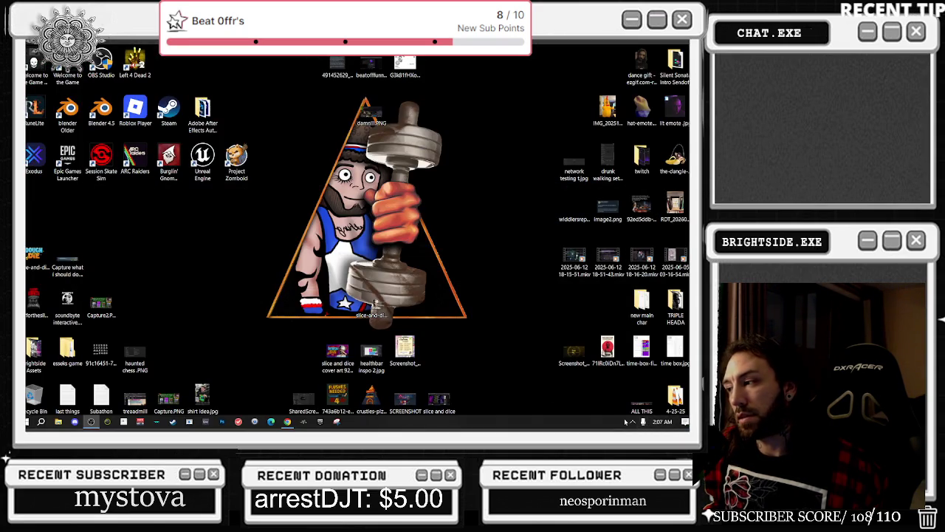
# Search Windows for 'N' and launch the NVIDIA Control Panel.
pyautogui.click(632, 421)
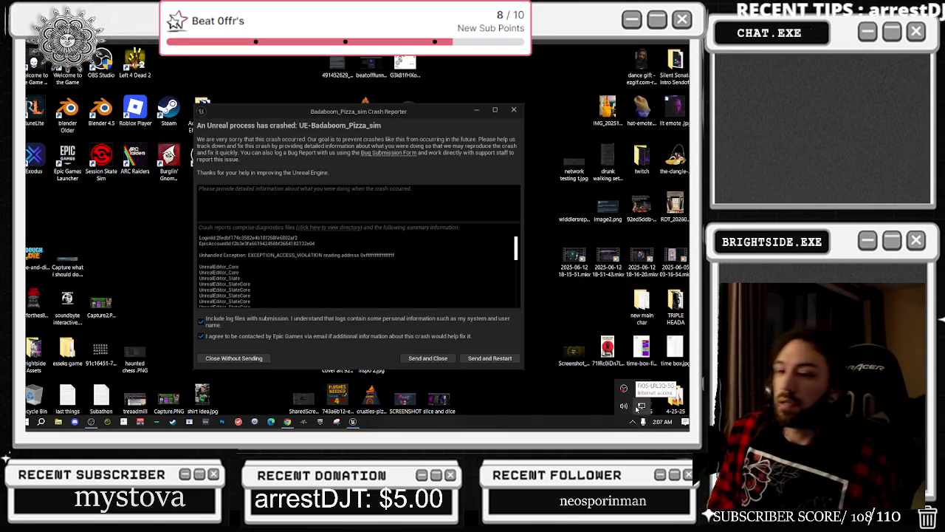
pyautogui.click(42, 422)
pyautogui.write('NV')
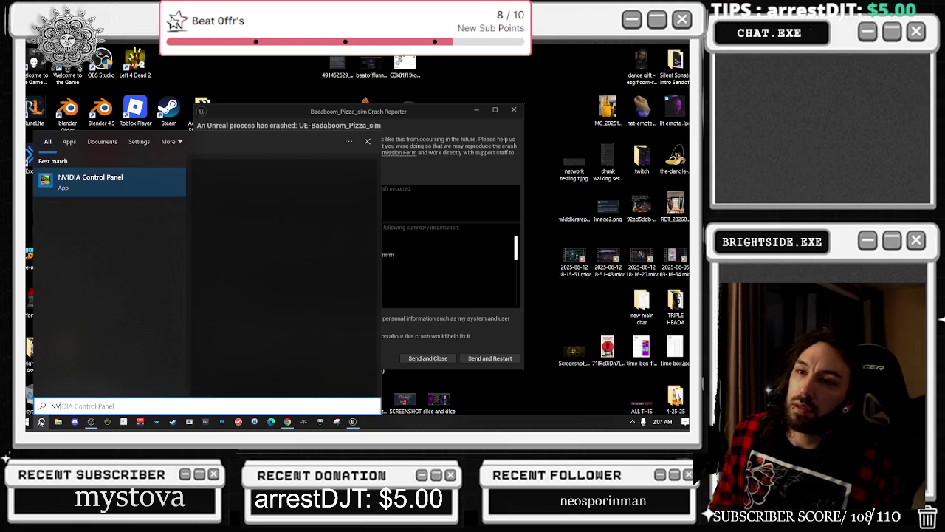
pyautogui.press('Escape')
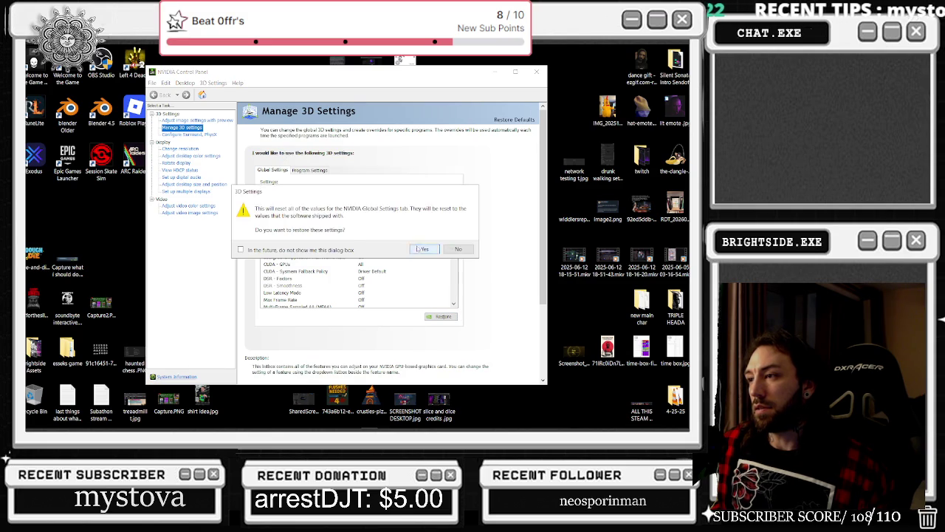
# Restore the global 3D settings to their defaults and apply them.
pyautogui.click(430, 249)
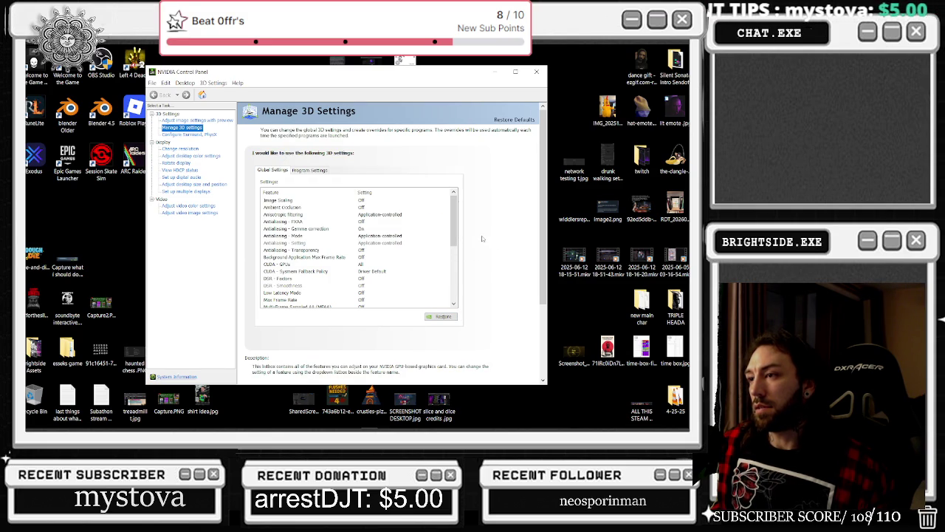
pyautogui.click(478, 374)
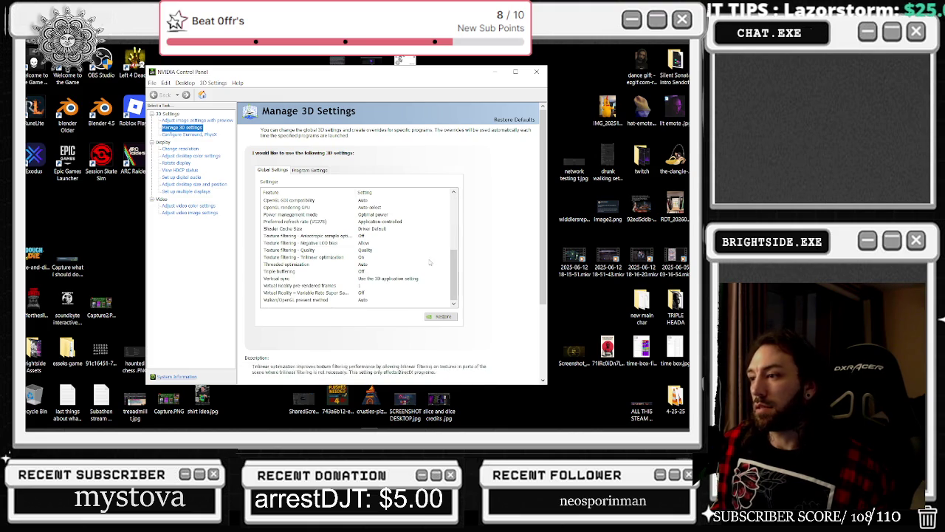
pyautogui.click(441, 317)
pyautogui.click(427, 247)
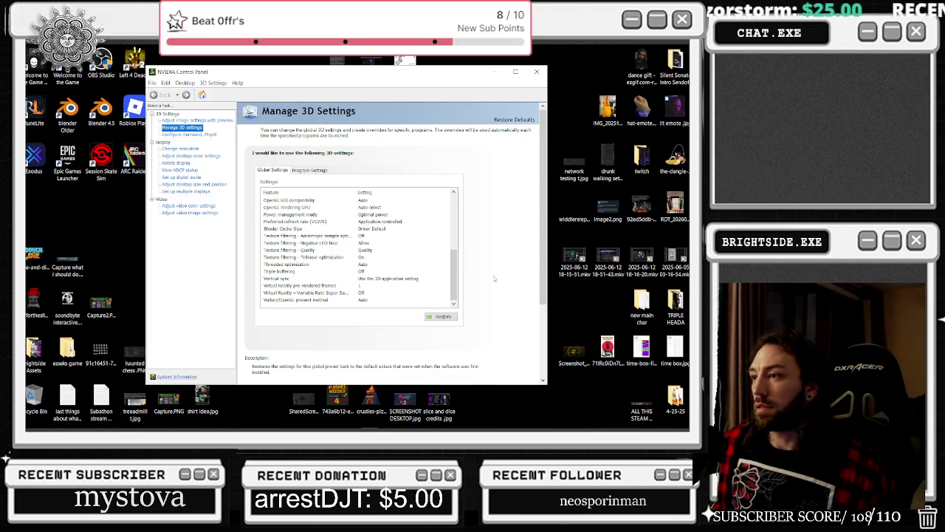
pyautogui.moveTo(549, 260); pyautogui.dragTo(553, 327)
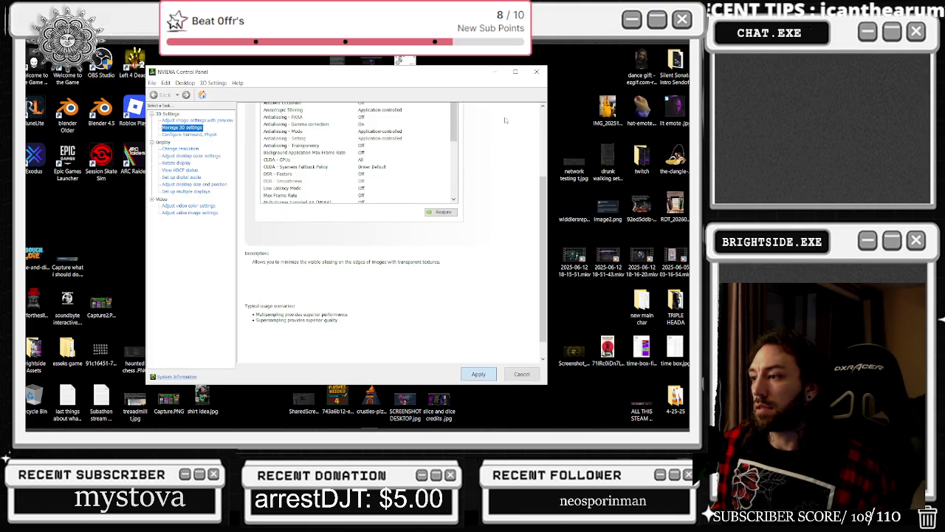
pyautogui.click(478, 374)
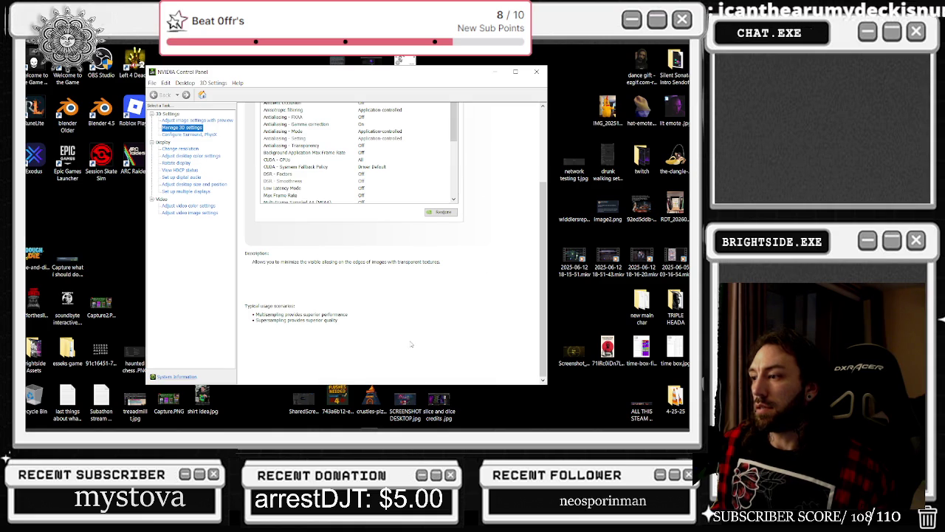
# Close the NVIDIA Control Panel and send the Unreal crash report to restart the editor.
pyautogui.scroll(3, 522, 186)
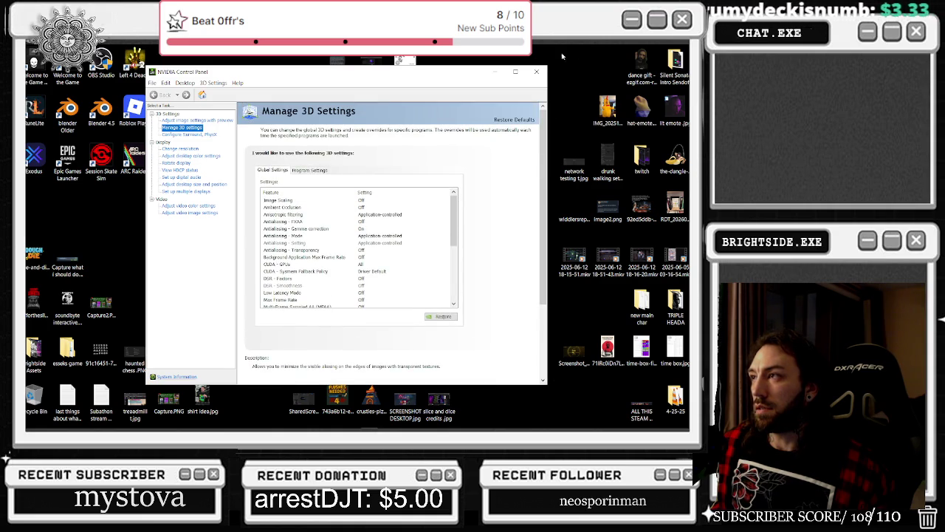
pyautogui.click(537, 73)
pyautogui.click(517, 360)
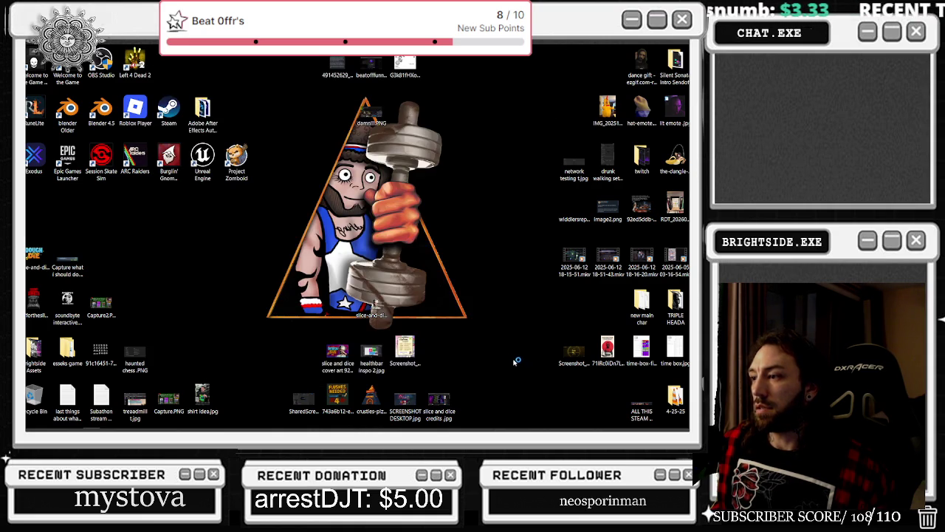
# Select and deselect desktop icons while the Badaboom_Pizza_sim project reloads.
pyautogui.moveTo(284, 279)
pyautogui.mouseDown()
pyautogui.moveTo(485, 407)
pyautogui.moveTo(446, 299)
pyautogui.moveTo(266, 426)
pyautogui.moveTo(318, 414)
pyautogui.moveTo(258, 430)
pyautogui.mouseUp()
pyautogui.moveTo(481, 346)
pyautogui.mouseDown()
pyautogui.moveTo(473, 384)
pyautogui.moveTo(261, 367)
pyautogui.moveTo(247, 257)
pyautogui.moveTo(488, 403)
pyautogui.moveTo(496, 362)
pyautogui.moveTo(275, 347)
pyautogui.moveTo(277, 248)
pyautogui.moveTo(440, 419)
pyautogui.moveTo(519, 388)
pyautogui.moveTo(446, 327)
pyautogui.moveTo(280, 338)
pyautogui.mouseUp()
pyautogui.click(266, 302)
pyautogui.moveTo(242, 257)
pyautogui.mouseDown()
pyautogui.moveTo(498, 414)
pyautogui.moveTo(494, 287)
pyautogui.moveTo(443, 376)
pyautogui.moveTo(251, 421)
pyautogui.mouseUp()
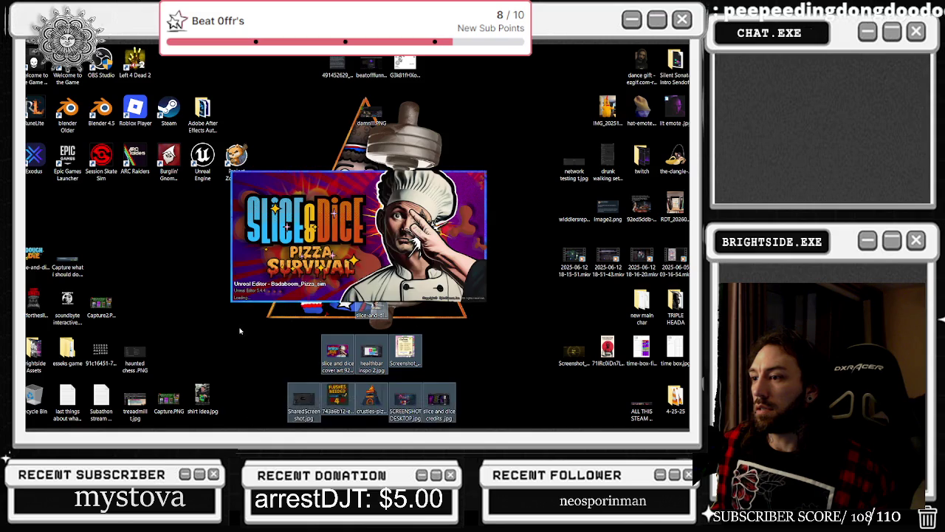
pyautogui.click(239, 330)
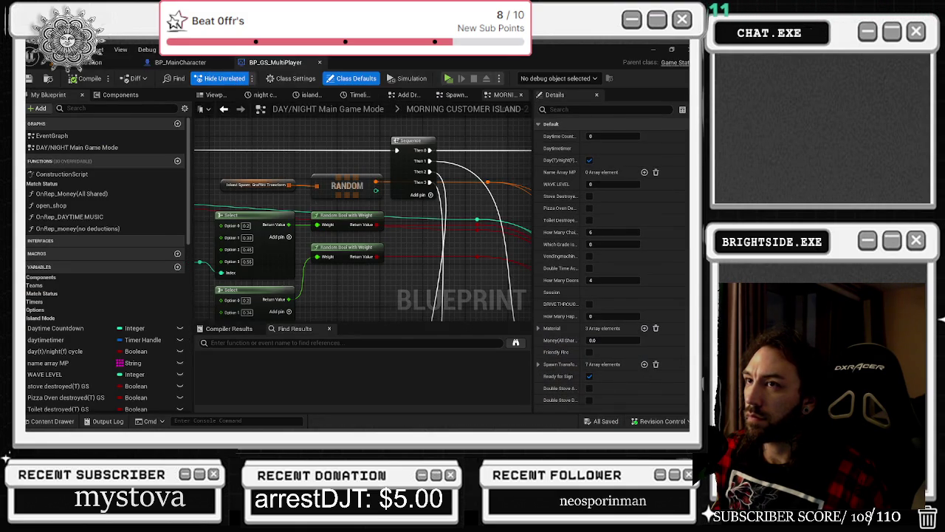
# Start a multiplayer Play-in-Editor test and snap both game windows side by side.
pyautogui.click(96, 62)
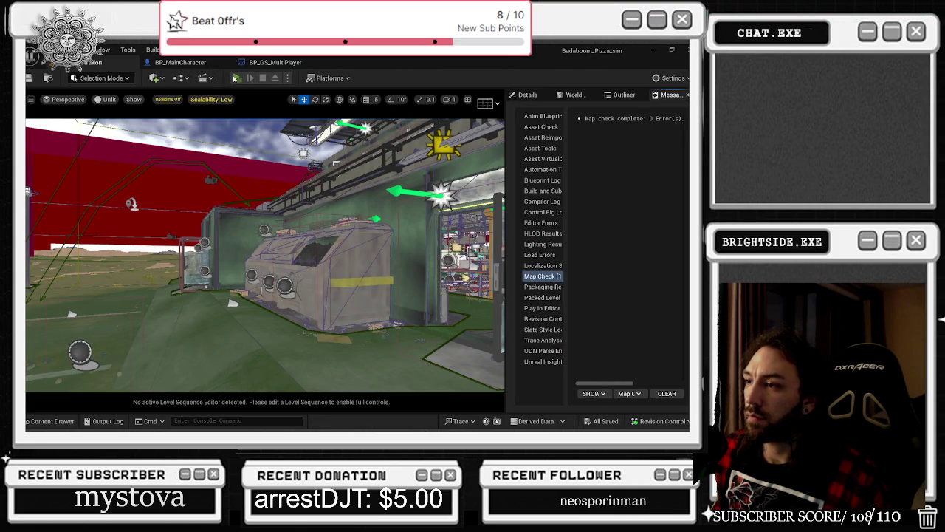
pyautogui.click(236, 79)
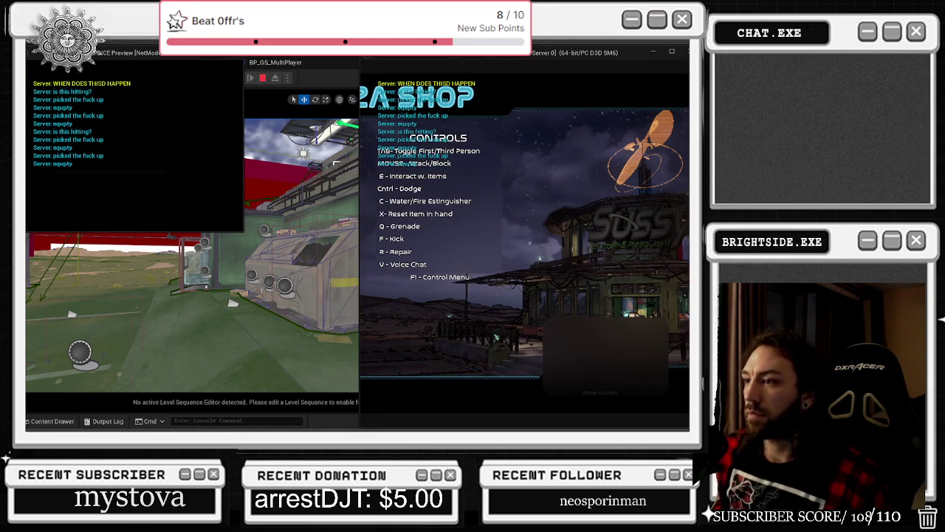
pyautogui.hotkey('alt', 'Tab')
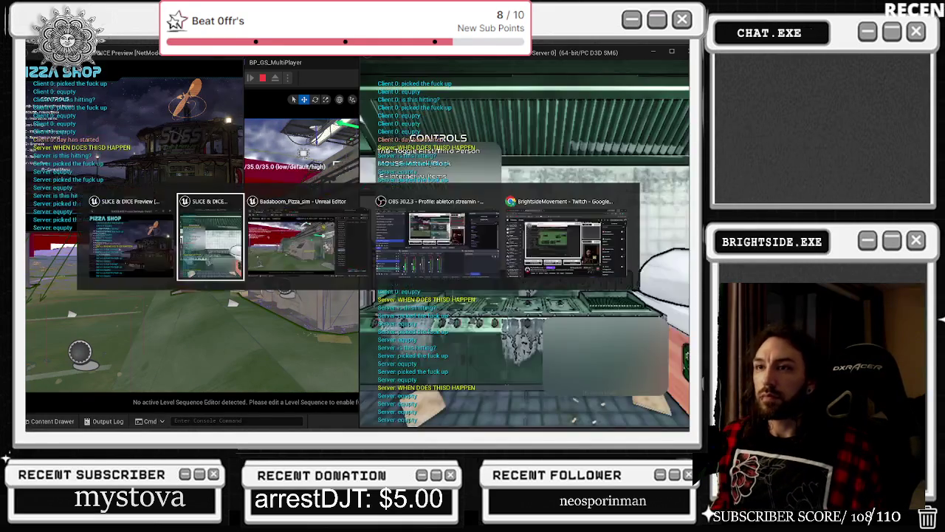
pyautogui.press('super+Left')
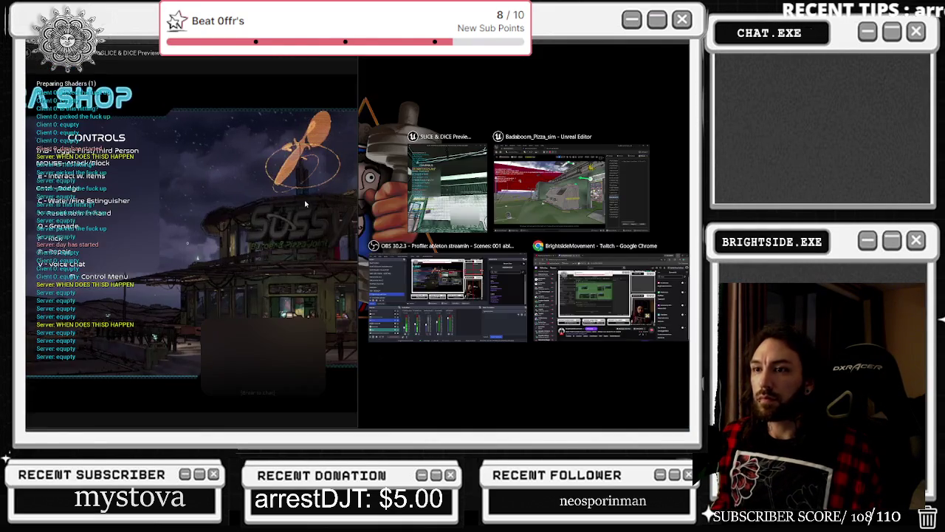
pyautogui.click(447, 184)
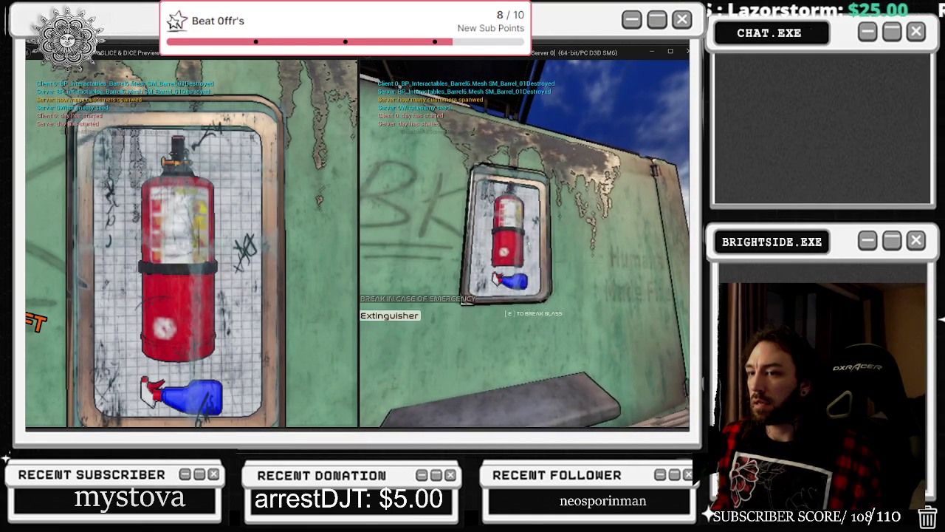
# Smash the extinguisher case glass, walk the chef to the restroom toilet, then stop play.
pyautogui.press('e')
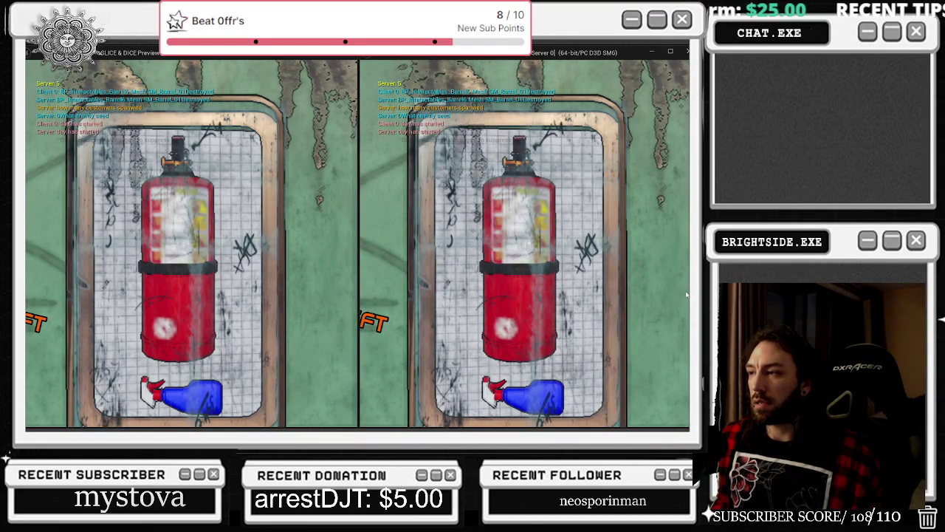
pyautogui.press('e')
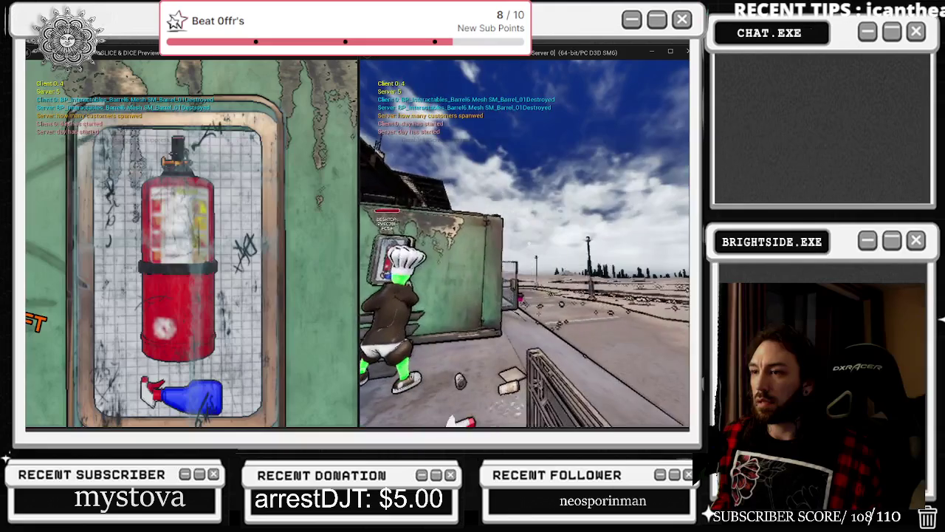
pyautogui.click(274, 203)
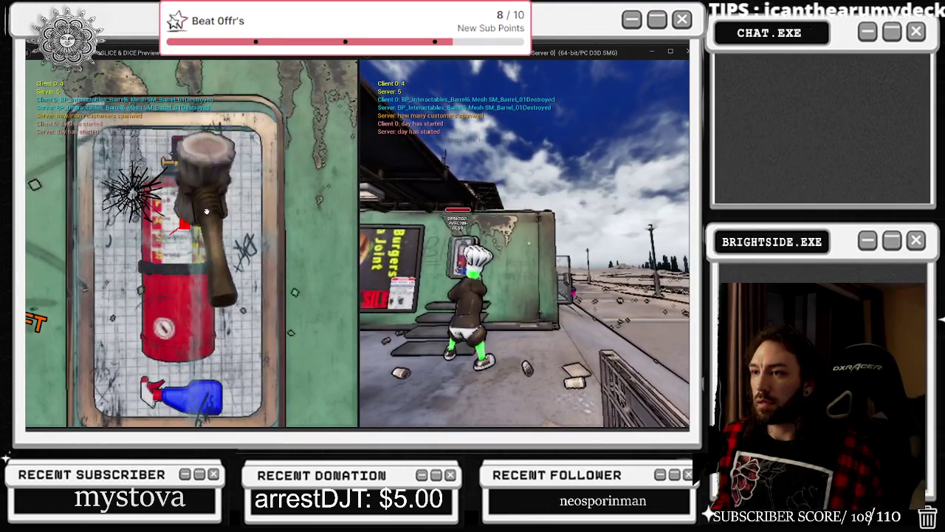
pyautogui.press('Escape')
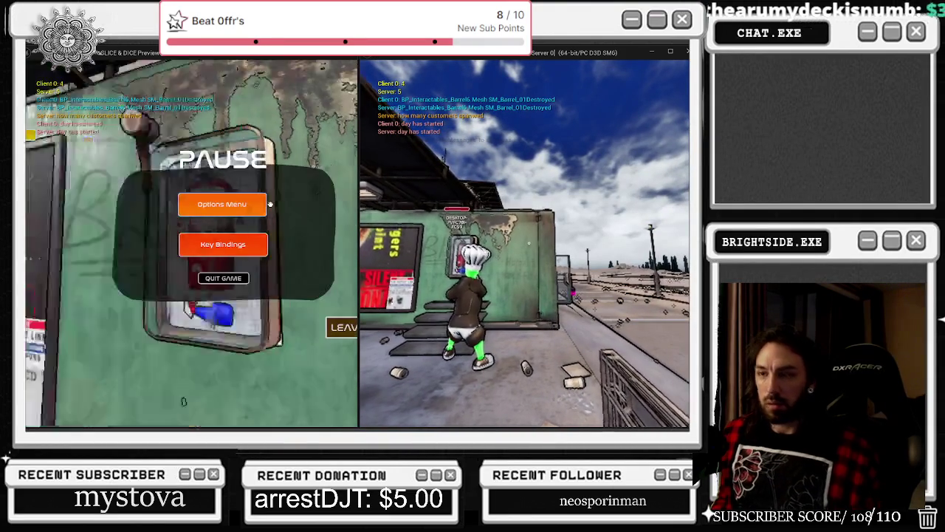
pyautogui.press('Escape')
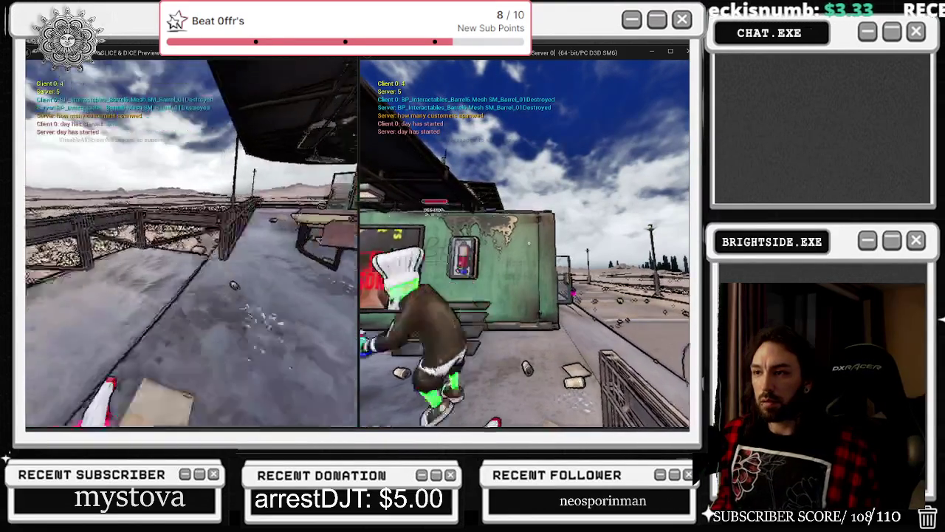
pyautogui.press('w')
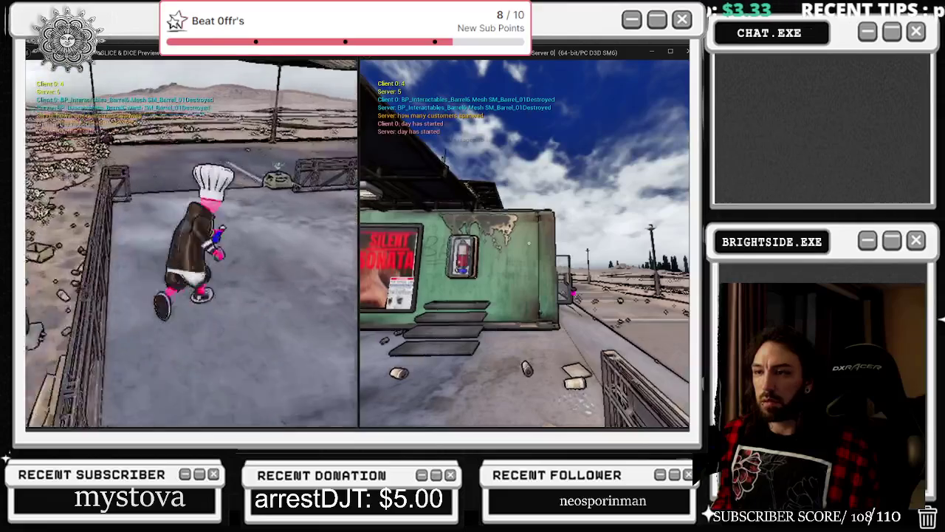
pyautogui.press('w')
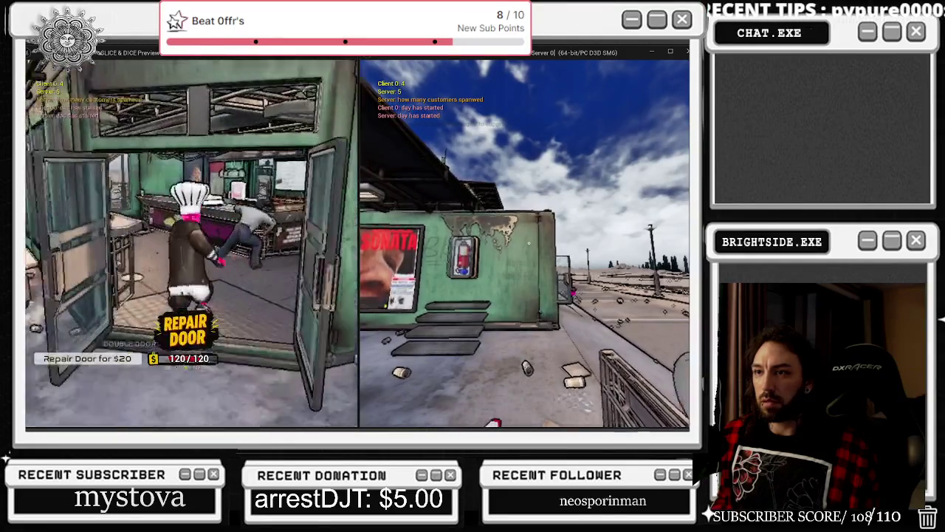
pyautogui.press('w')
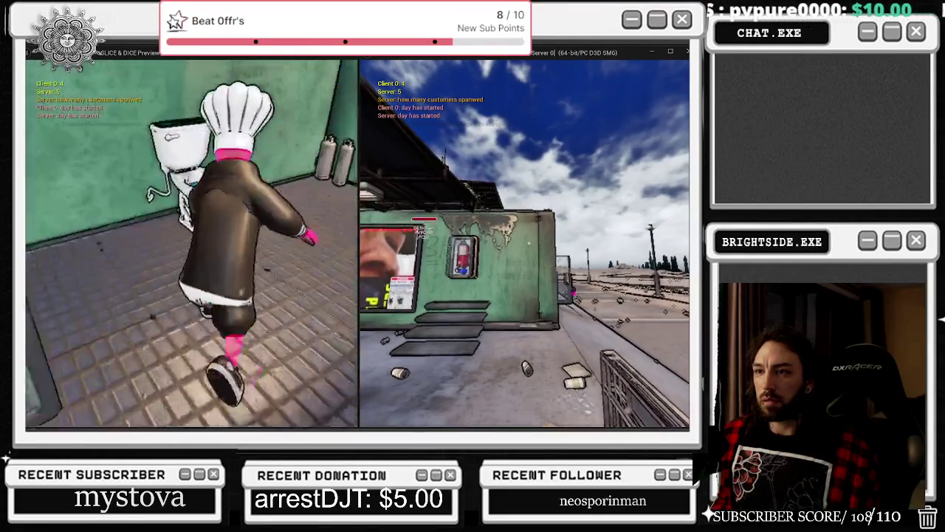
pyautogui.press('e')
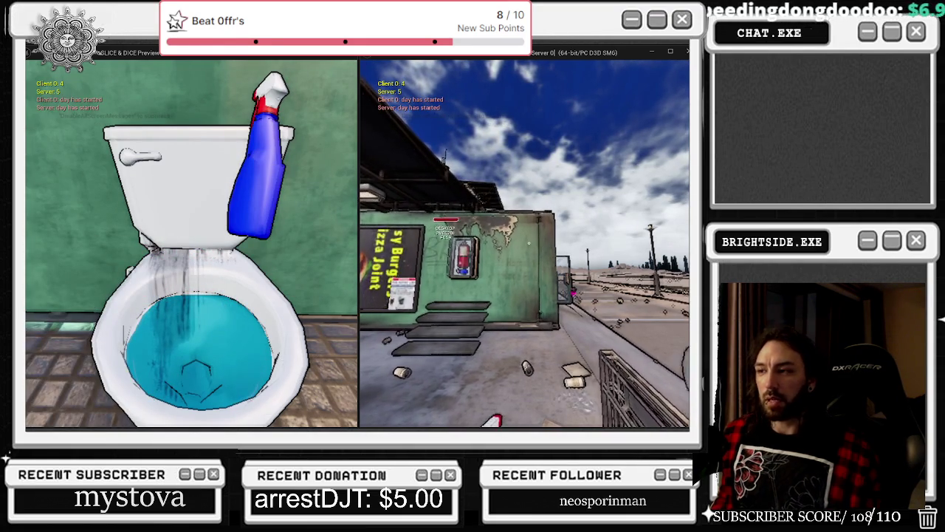
pyautogui.press('Escape')
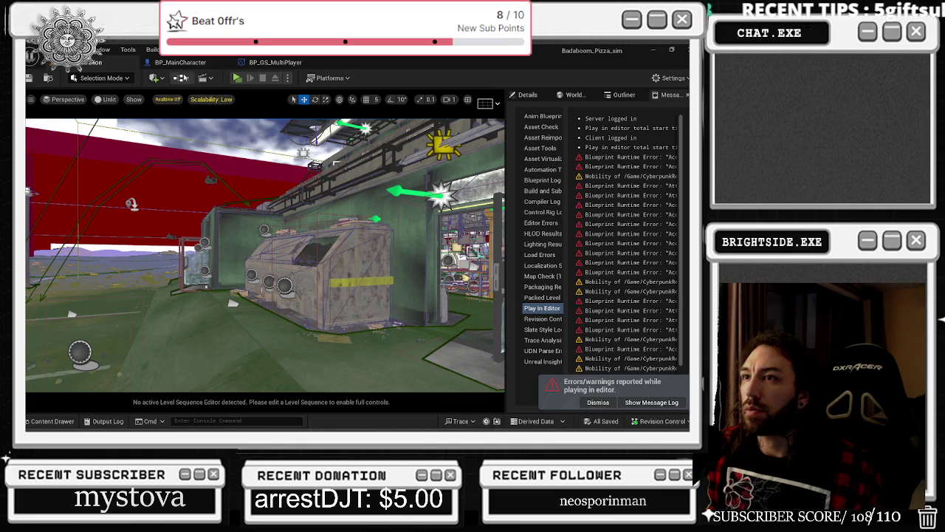
# Open the Level Blueprint and bring its red event node into view.
pyautogui.click(181, 78)
pyautogui.click(208, 143)
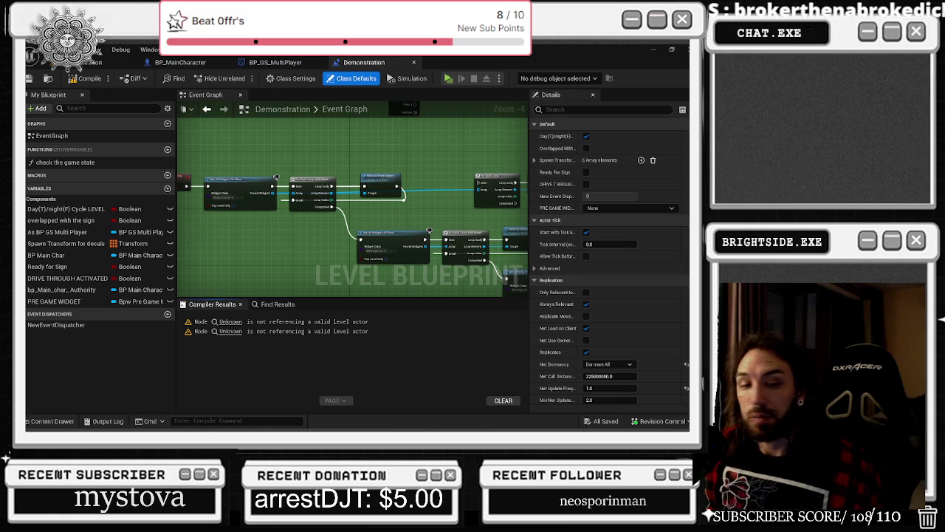
pyautogui.moveTo(241, 239); pyautogui.dragTo(421, 258)
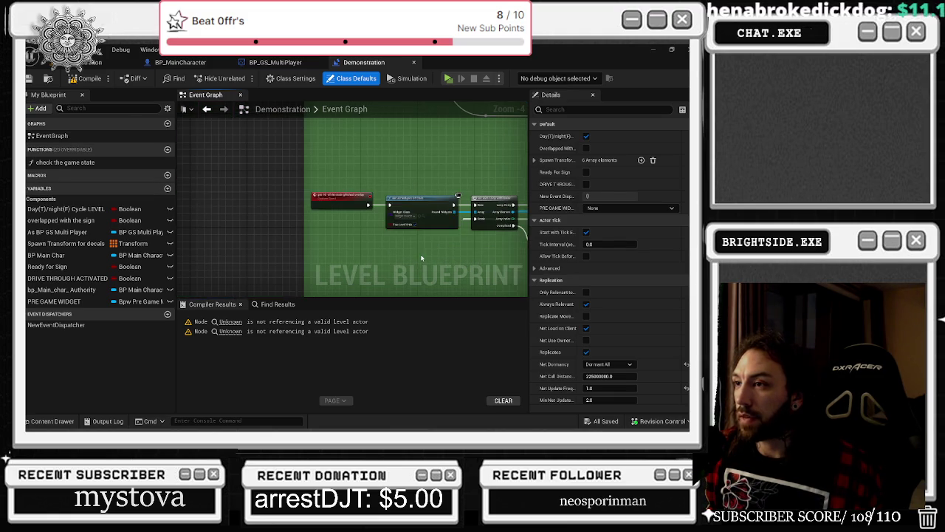
pyautogui.scroll(1, 409, 222)
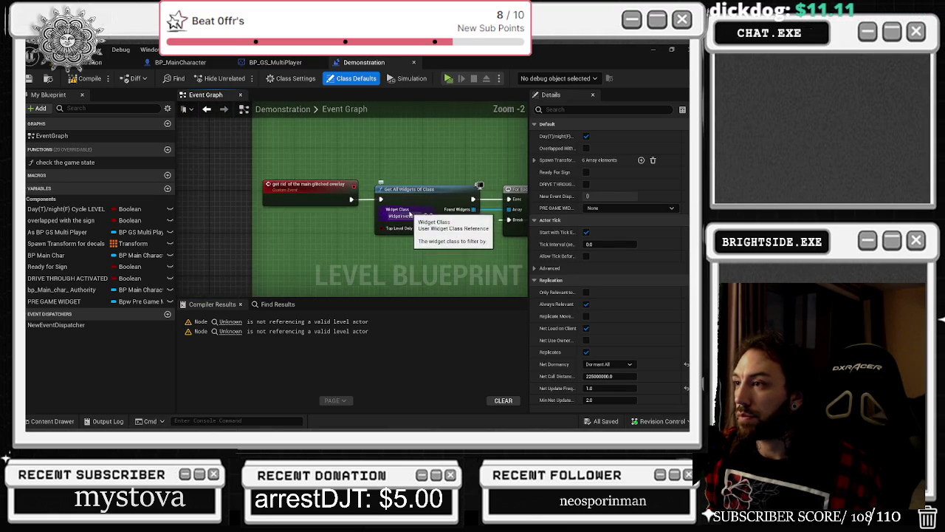
pyautogui.scroll(2, 399, 222)
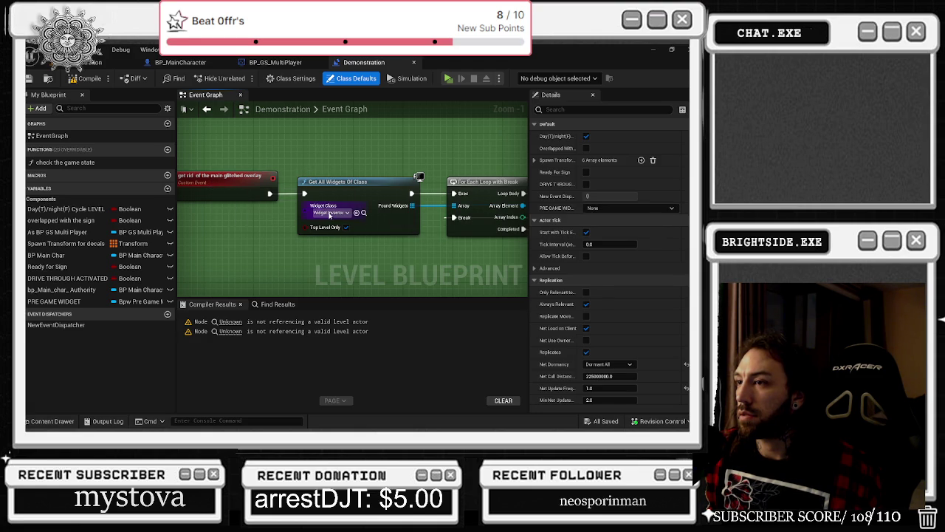
# Locate the Get All Widgets Of Class widget class asset in the Content Browser.
pyautogui.moveTo(330, 215); pyautogui.dragTo(206, 237)
pyautogui.moveTo(274, 228); pyautogui.dragTo(286, 137)
pyautogui.moveTo(282, 218)
pyautogui.mouseDown()
pyautogui.moveTo(246, 280)
pyautogui.moveTo(291, 280)
pyautogui.mouseUp()
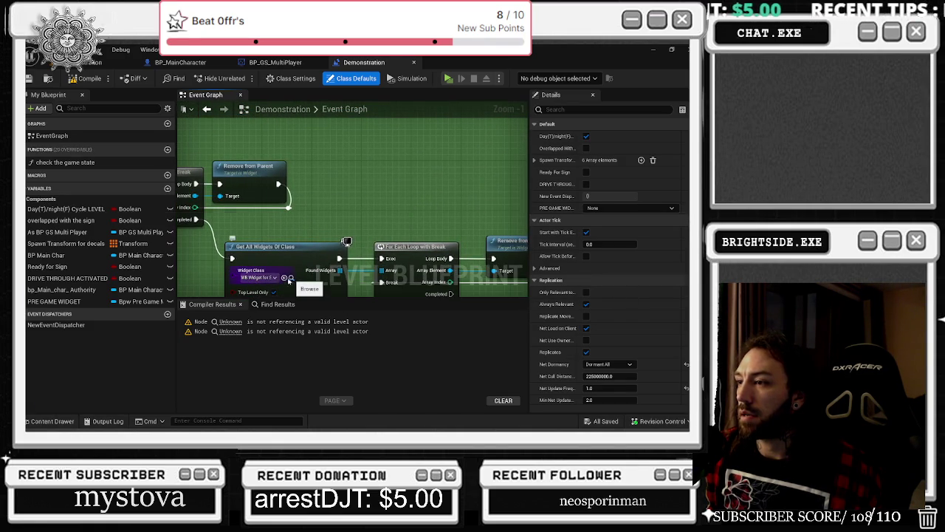
pyautogui.click(291, 280)
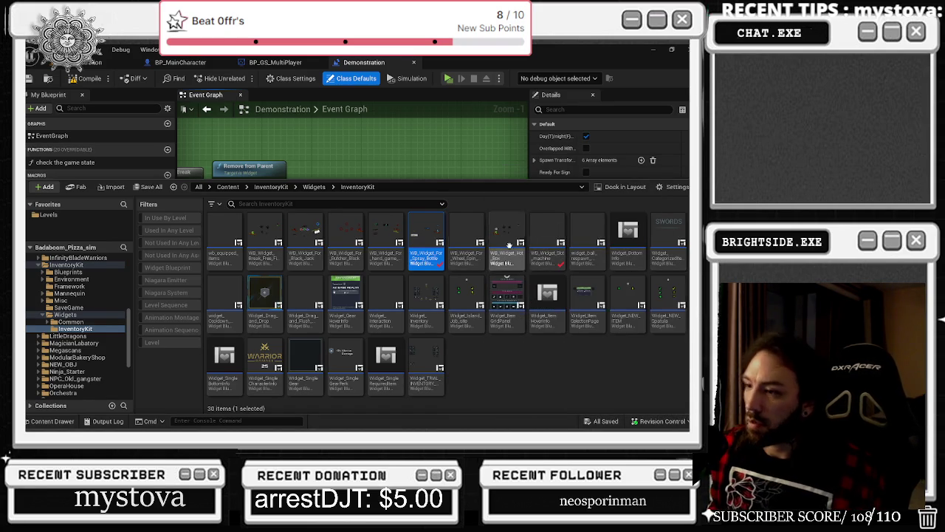
# Close the asset panel, pan across the removal chains, then start a level playtest.
pyautogui.click(411, 176)
pyautogui.scroll(-2, 411, 178)
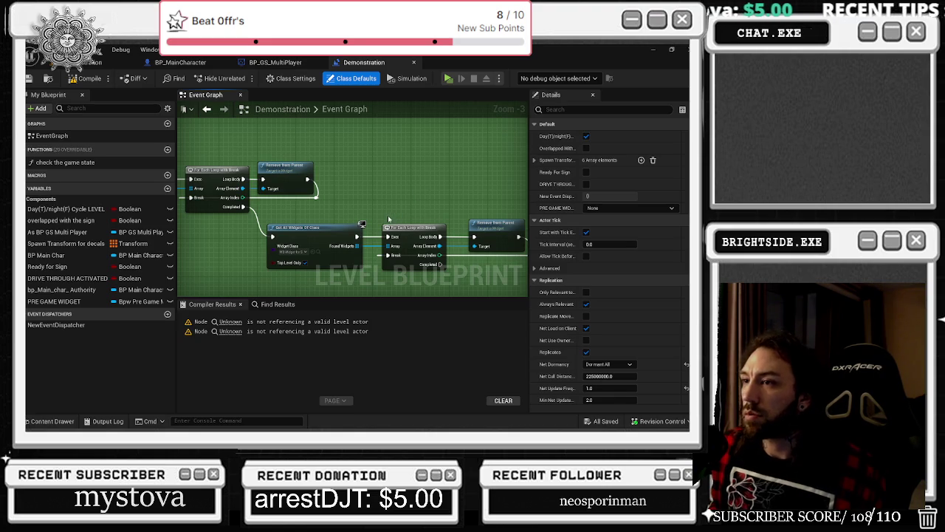
pyautogui.moveTo(382, 211); pyautogui.dragTo(514, 229)
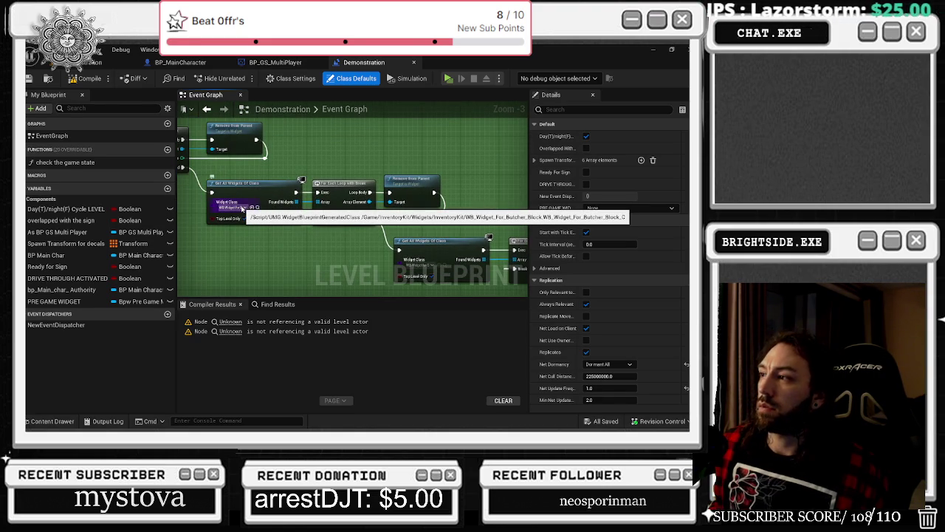
pyautogui.moveTo(455, 227)
pyautogui.mouseDown()
pyautogui.moveTo(421, 214)
pyautogui.moveTo(508, 228)
pyautogui.mouseUp()
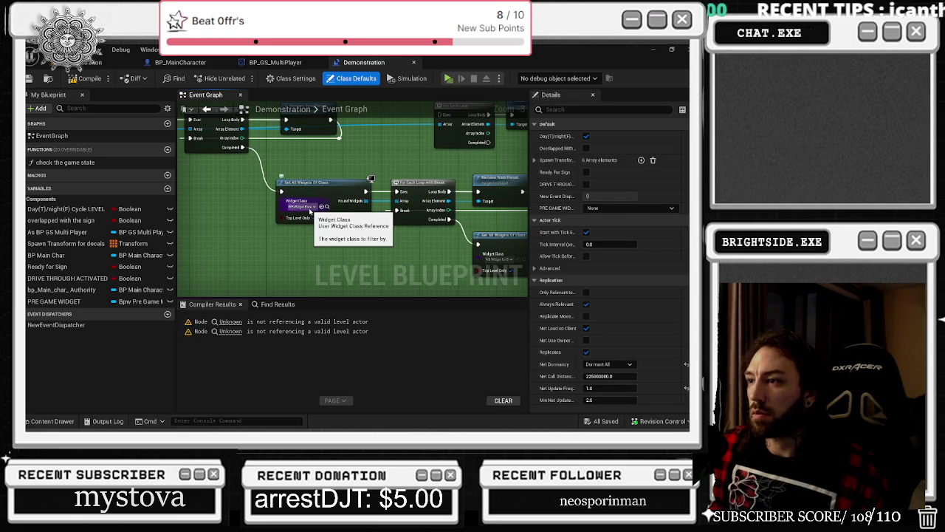
pyautogui.moveTo(310, 212); pyautogui.dragTo(229, 234)
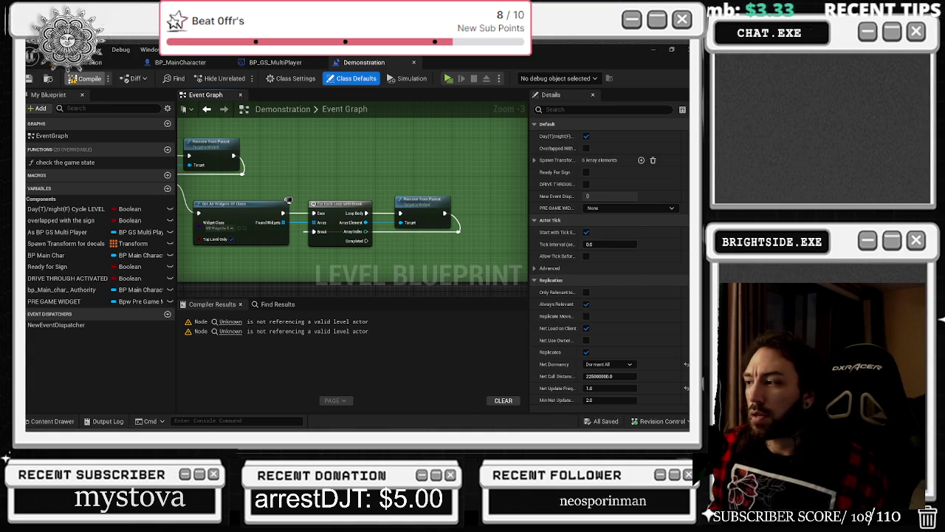
pyautogui.click(85, 62)
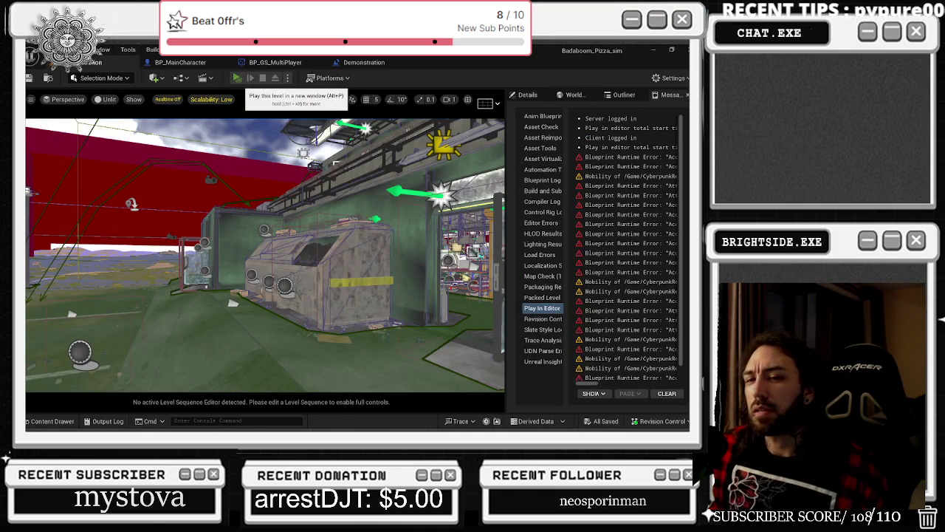
pyautogui.click(237, 77)
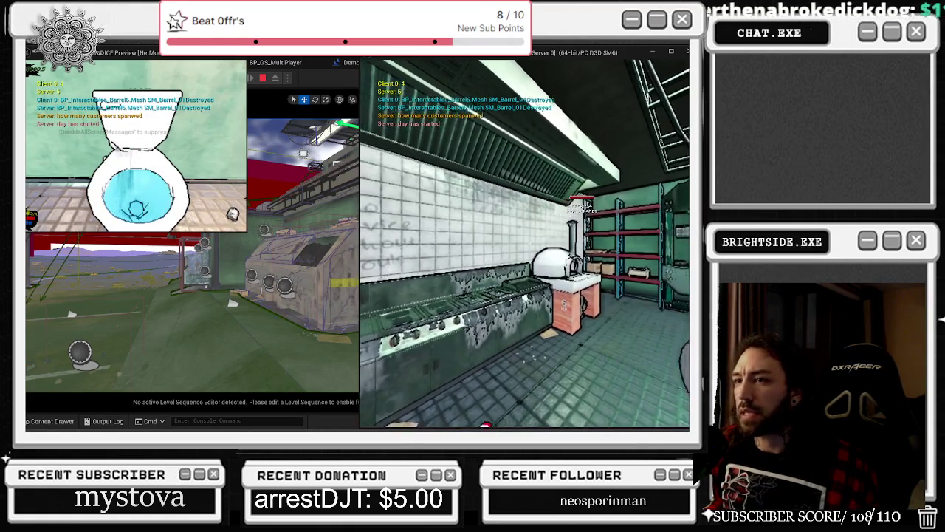
# Stop the server-and-client play session and return to the editor.
pyautogui.press('Escape')
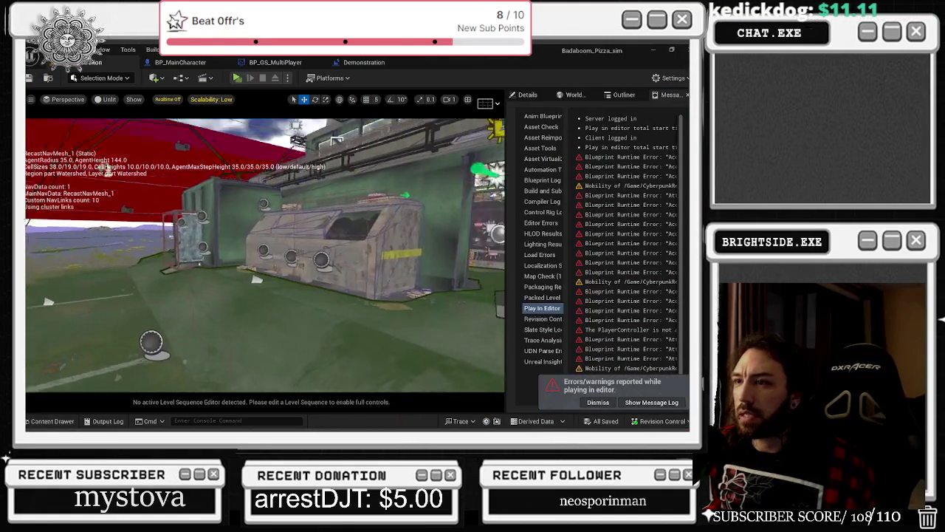
# Focus the toilet actor, briefly open its blueprint, then fly the camera to the upgrade hub booth.
pyautogui.press('f')
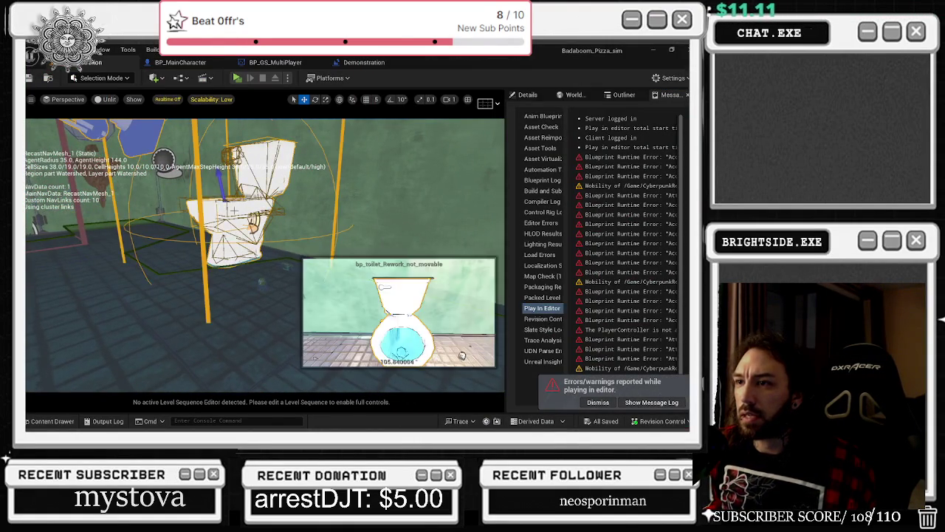
pyautogui.doubleClick(263, 246)
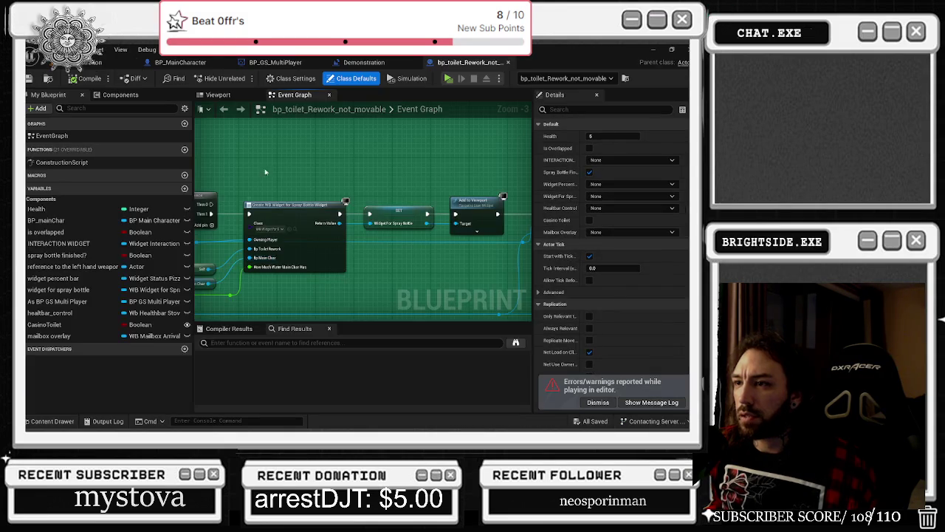
pyautogui.click(81, 62)
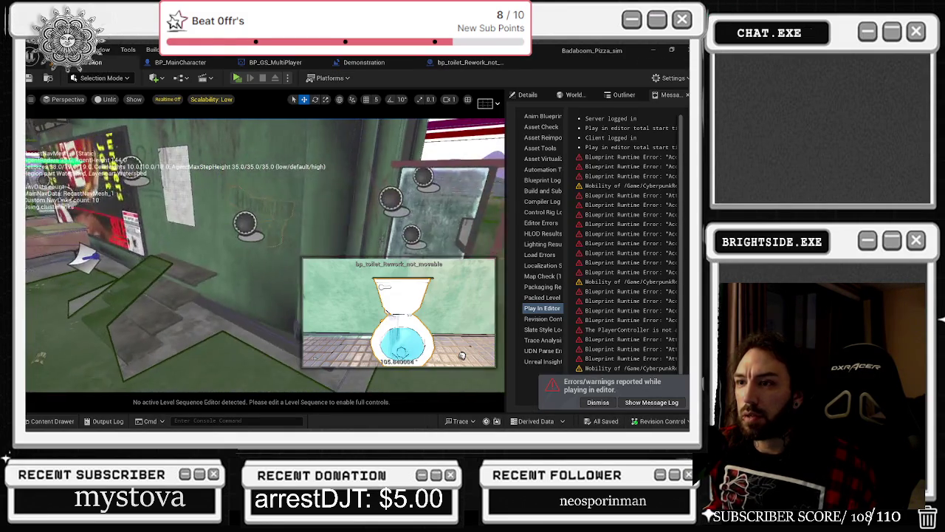
pyautogui.press('w')
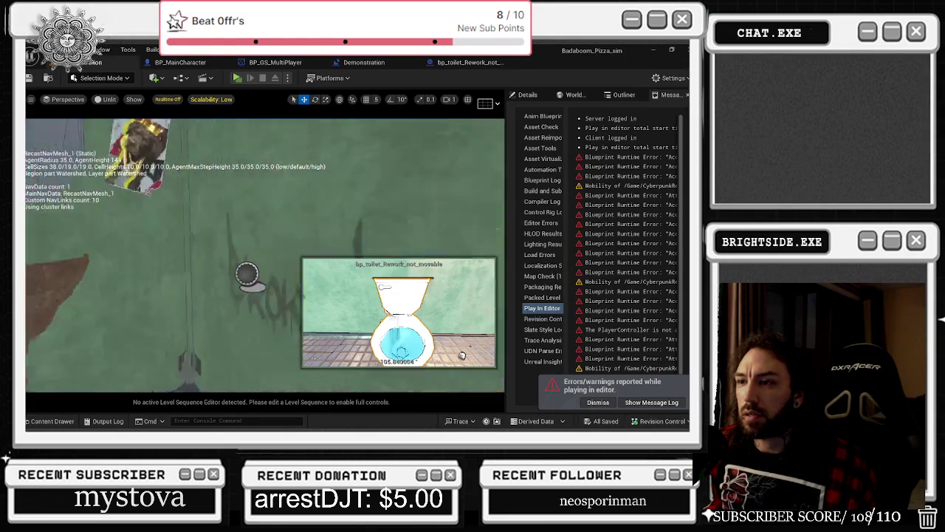
pyautogui.press('w')
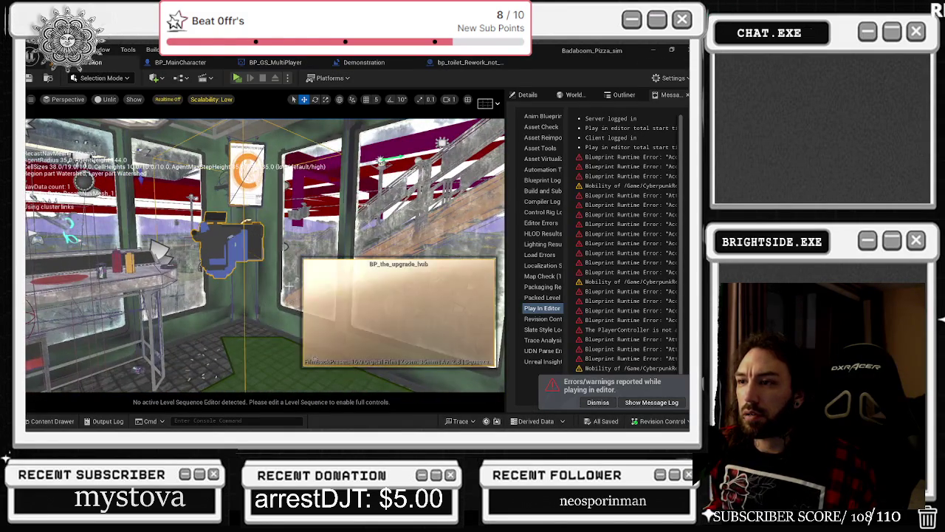
# Open BP_the_upgrade_hub and browse to the Widget_Inventory asset its Create Widget node uses.
pyautogui.doubleClick(237, 214)
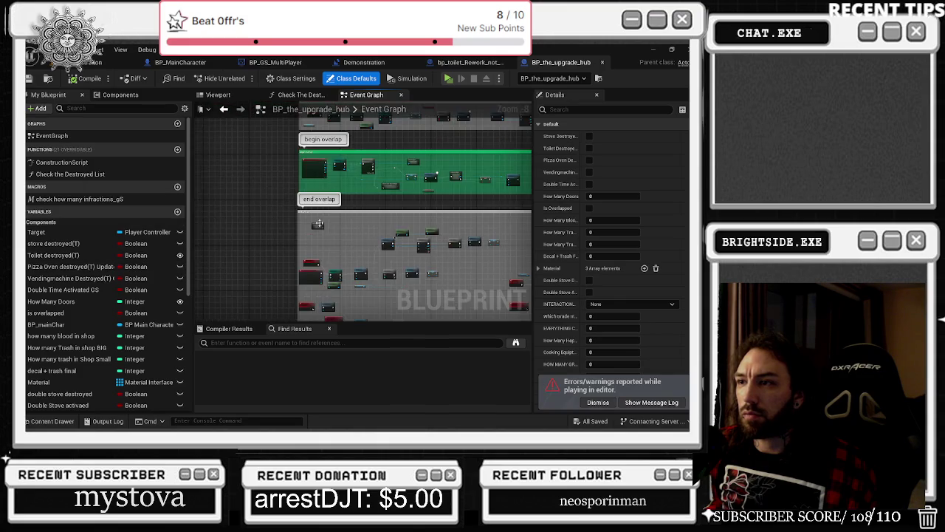
pyautogui.scroll(2, 330, 288)
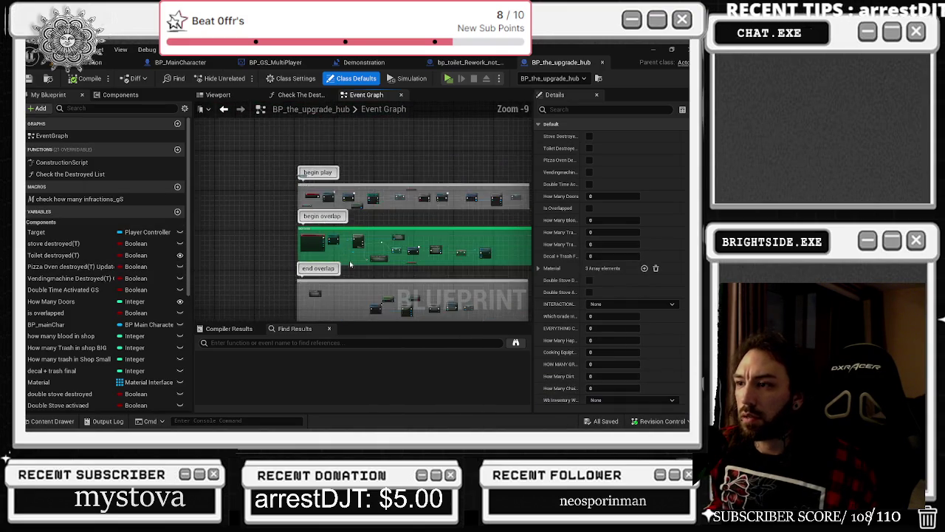
pyautogui.scroll(-5, 330, 288)
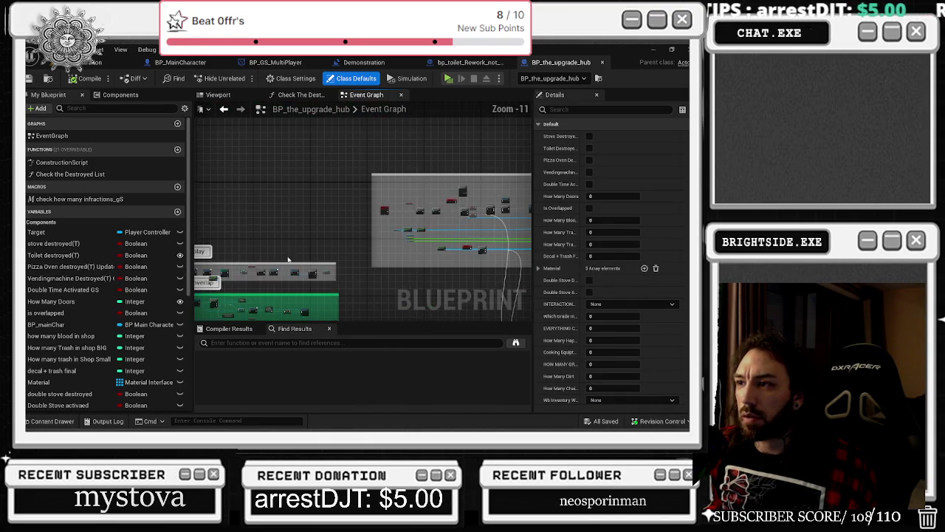
pyautogui.moveTo(366, 248); pyautogui.dragTo(386, 163)
pyautogui.scroll(6, 447, 197)
pyautogui.scroll(3, 448, 196)
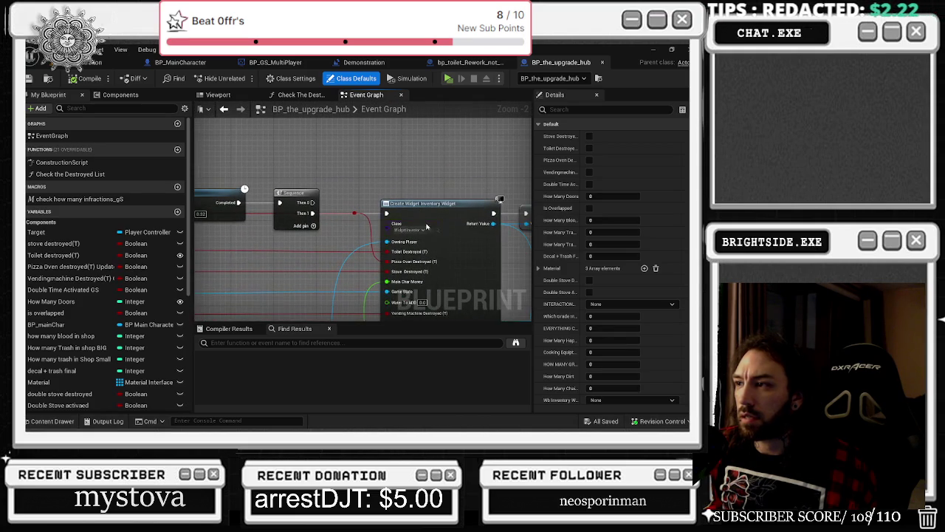
pyautogui.click(434, 230)
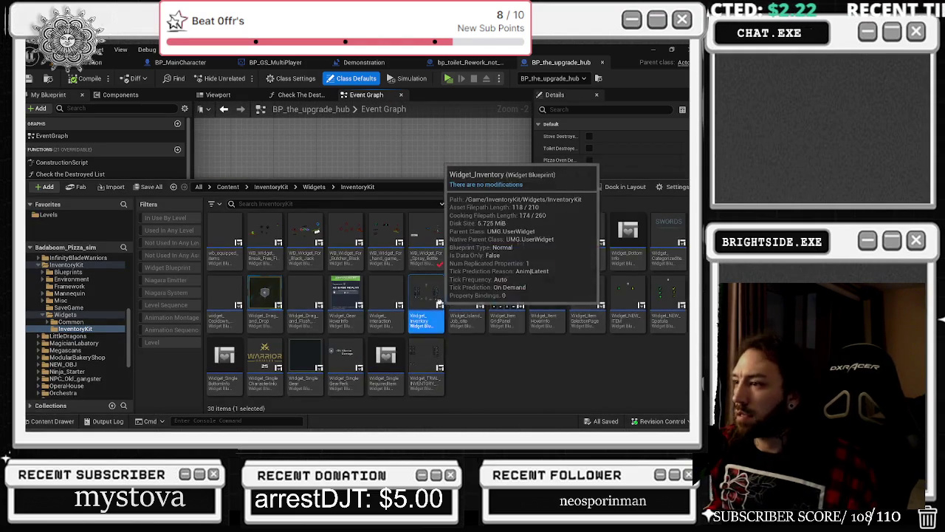
# Open Widget_Inventory's Event Graph, widen it and survey the toilet respawn, vending machine, stove and Construct groups.
pyautogui.doubleClick(439, 295)
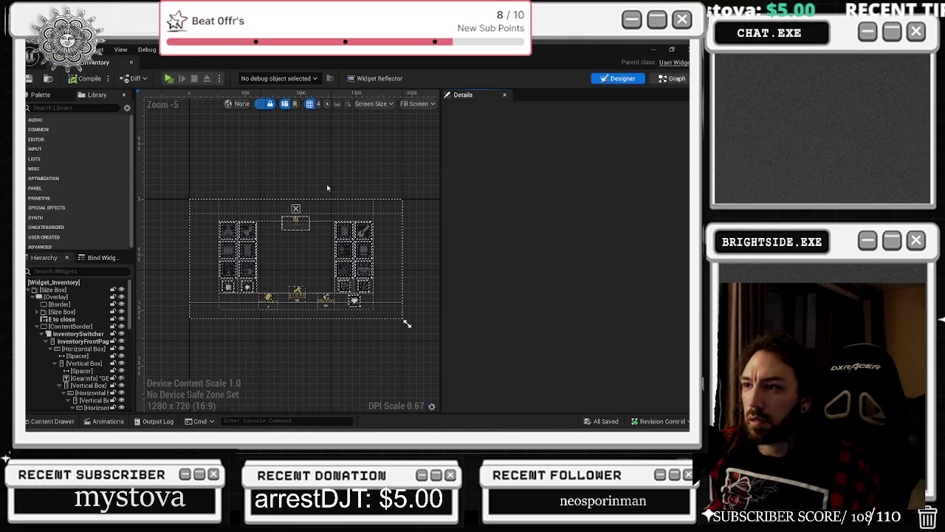
pyautogui.hotkey('ctrl', 'shift', 'g')
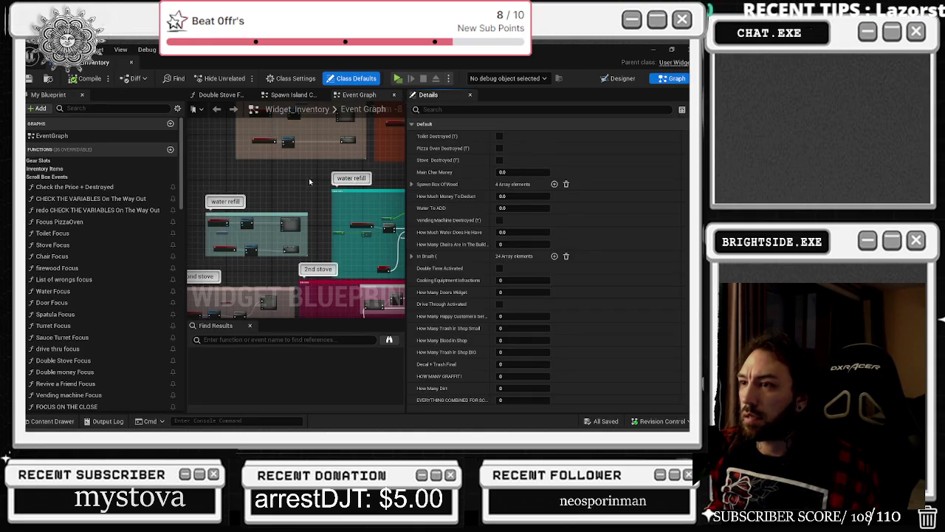
pyautogui.moveTo(287, 195)
pyautogui.mouseDown()
pyautogui.moveTo(285, 301)
pyautogui.moveTo(345, 155)
pyautogui.moveTo(325, 118)
pyautogui.moveTo(383, 29)
pyautogui.mouseUp()
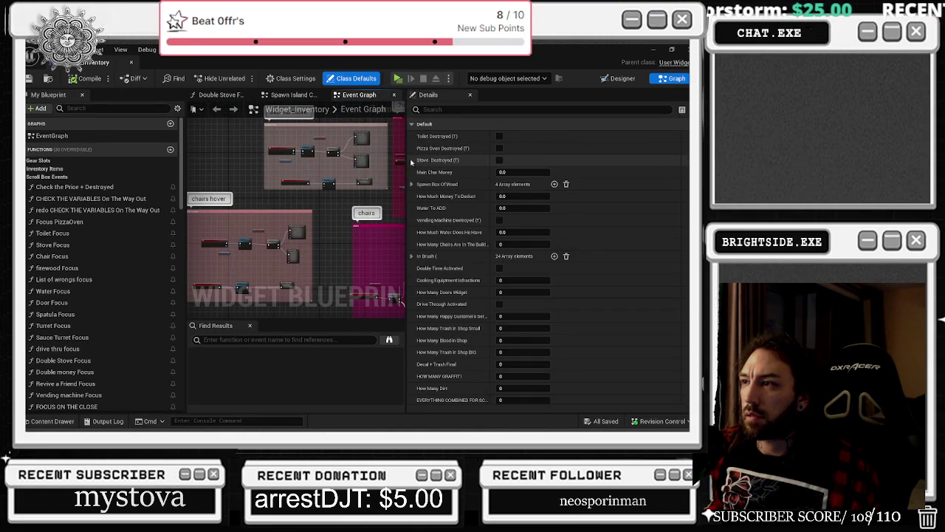
pyautogui.moveTo(406, 160); pyautogui.dragTo(513, 160)
pyautogui.scroll(-3, 362, 264)
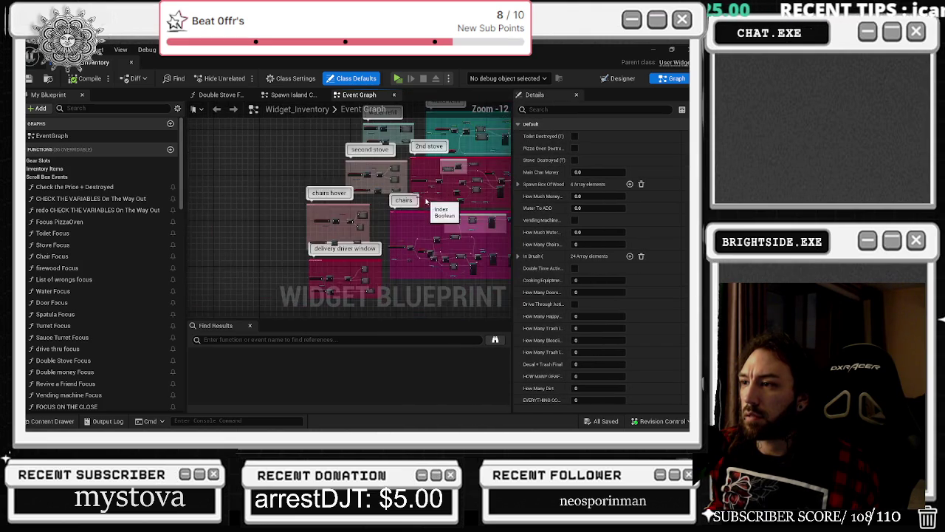
pyautogui.moveTo(361, 264); pyautogui.dragTo(288, 382)
pyautogui.moveTo(347, 214)
pyautogui.mouseDown()
pyautogui.moveTo(357, 314)
pyautogui.moveTo(400, 444)
pyautogui.moveTo(325, 219)
pyautogui.moveTo(255, 246)
pyautogui.mouseUp()
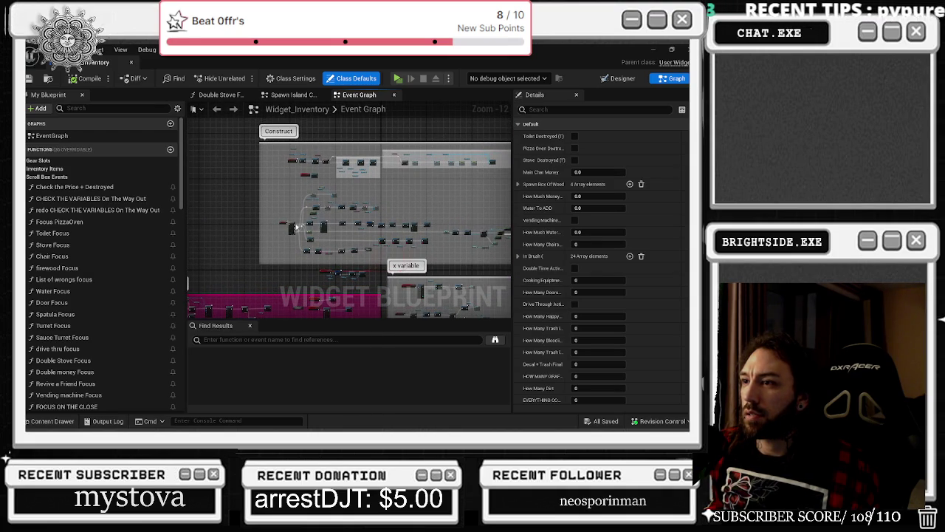
pyautogui.moveTo(383, 244); pyautogui.dragTo(366, 226)
pyautogui.scroll(7, 285, 287)
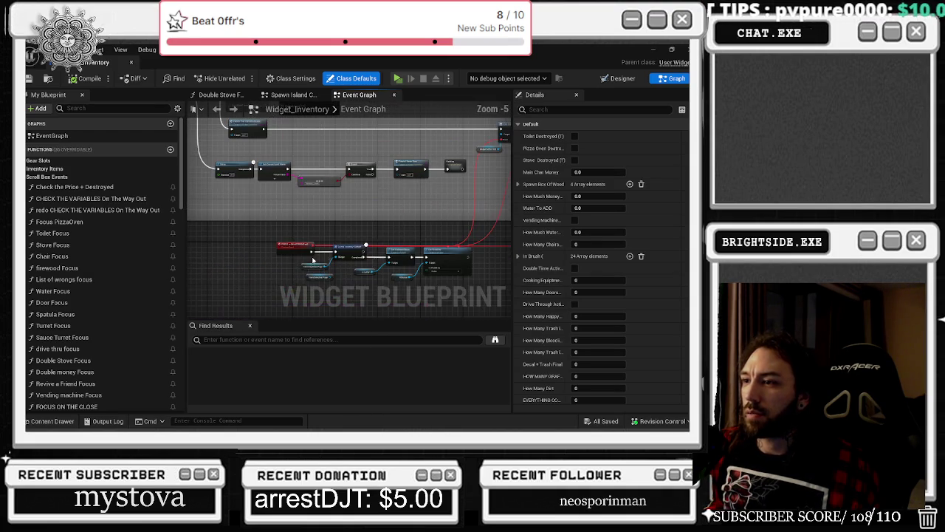
# Search Widget_Inventory's blueprint for 'DESTRUCT' in Find Results.
pyautogui.click(223, 340)
pyautogui.write('DESD')
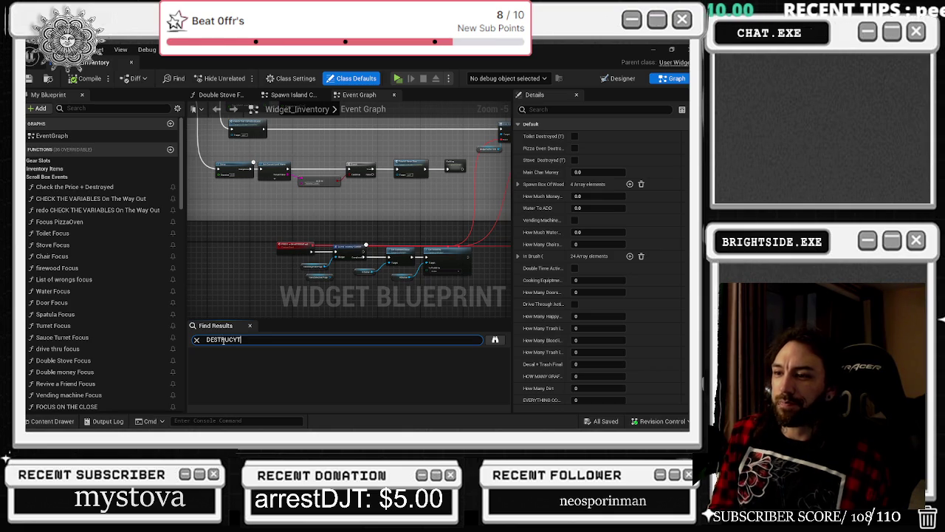
pyautogui.press('BackSpace')
pyautogui.press('BackSpace')
pyautogui.write('T')
pyautogui.press('Return')
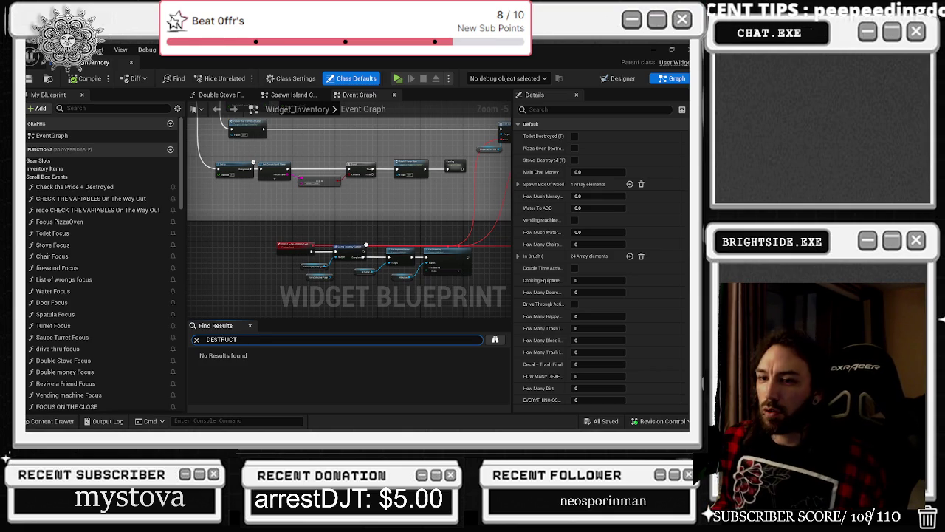
pyautogui.press('Return')
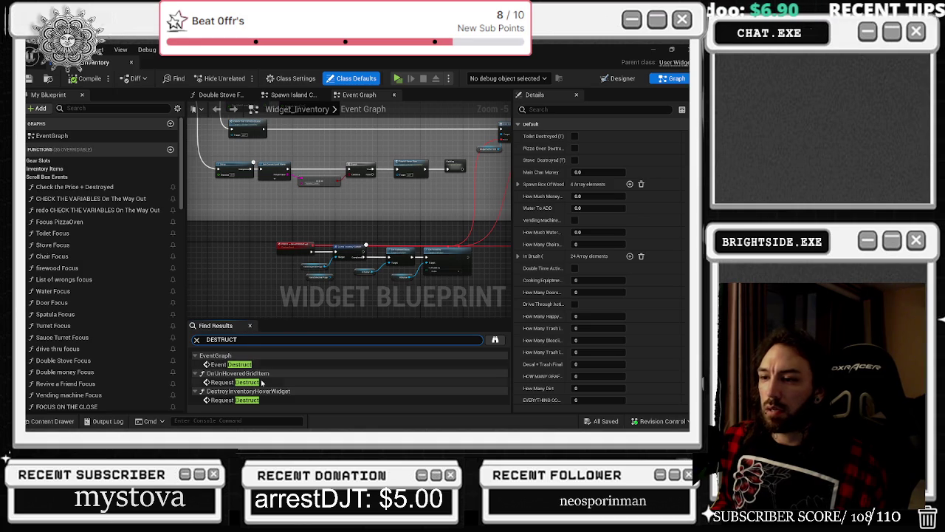
# Jump to the Event Destruct node in the button group, then close BP_the_upgrade_hub.
pyautogui.click(229, 364)
pyautogui.scroll(-4, 365, 242)
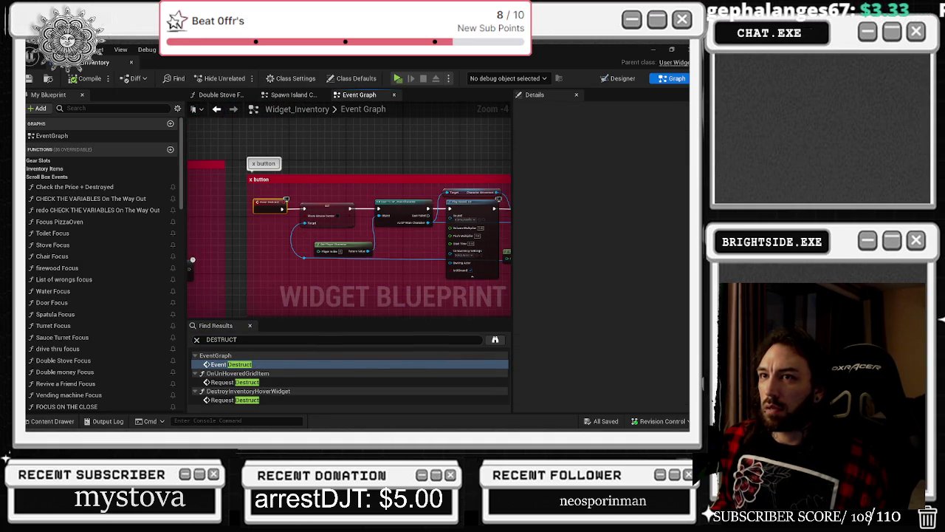
pyautogui.moveTo(103, 62)
pyautogui.mouseDown()
pyautogui.moveTo(394, 207)
pyautogui.moveTo(517, 91)
pyautogui.moveTo(495, 62)
pyautogui.mouseUp()
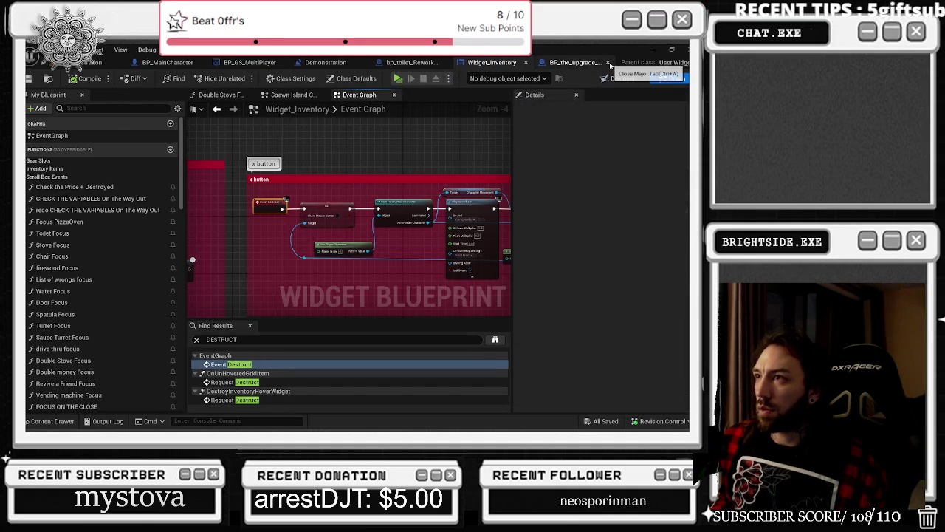
pyautogui.click(608, 63)
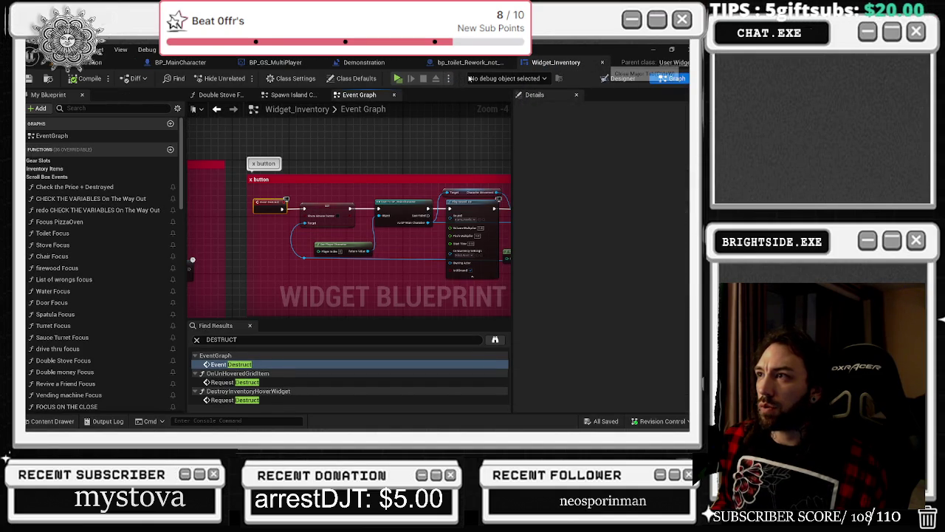
# Close Widget_Inventory and open WB_Widget_For_Spray_Bottle from the Content Drawer.
pyautogui.middleClick(571, 63)
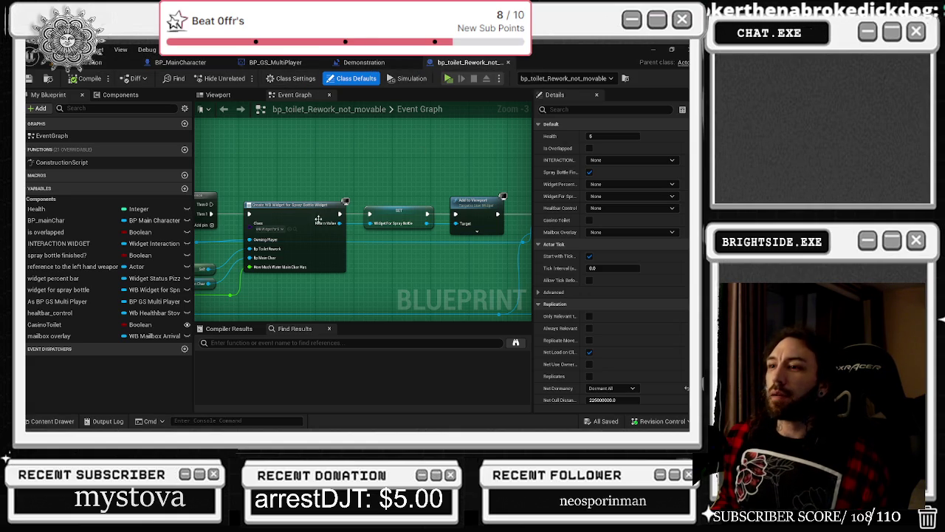
pyautogui.click(290, 229)
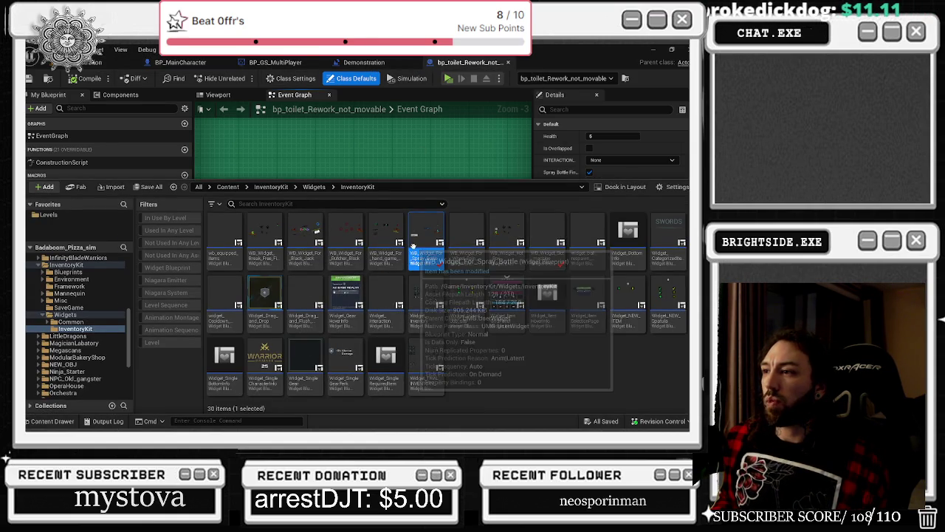
pyautogui.doubleClick(421, 259)
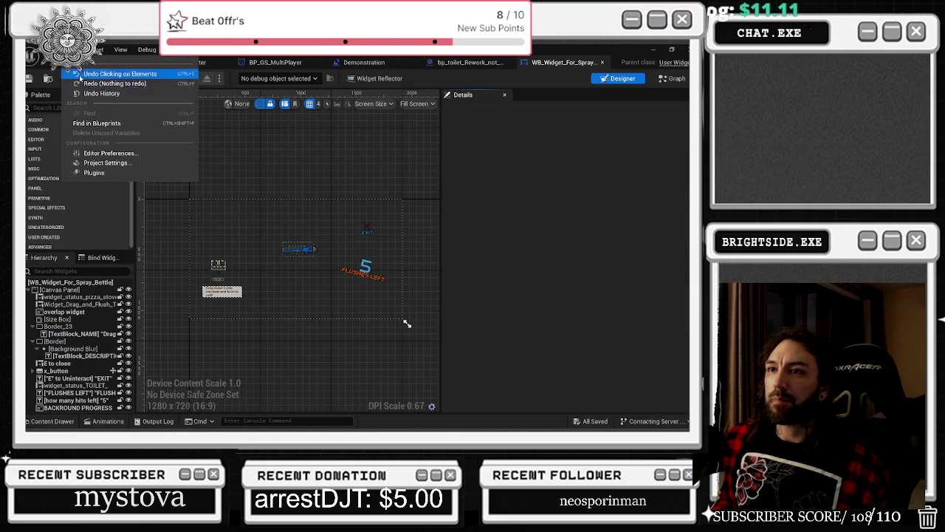
# Reopen Widget_Inventory from the recent widget blueprint assets to show its inventory Designer layout.
pyautogui.click(48, 49)
pyautogui.moveTo(84, 96)
pyautogui.click(244, 99)
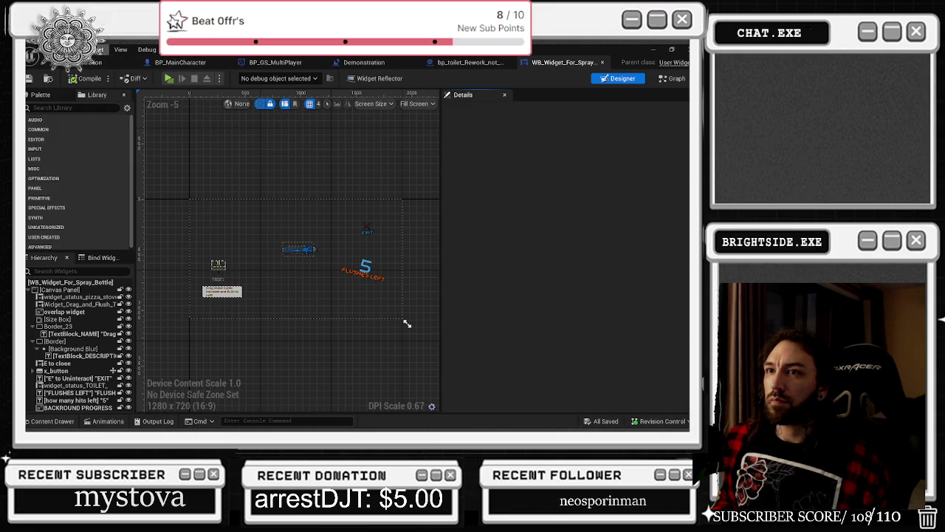
pyautogui.click(53, 50)
pyautogui.moveTo(170, 94)
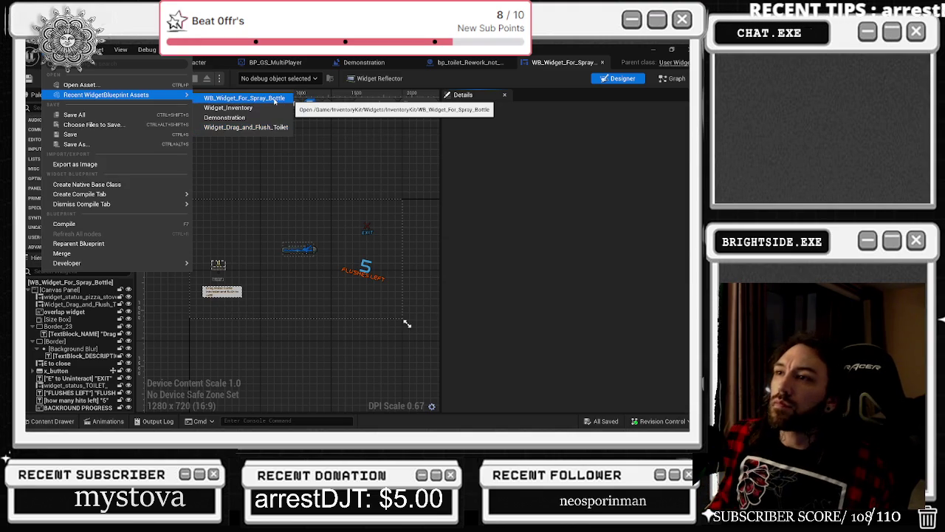
pyautogui.click(275, 101)
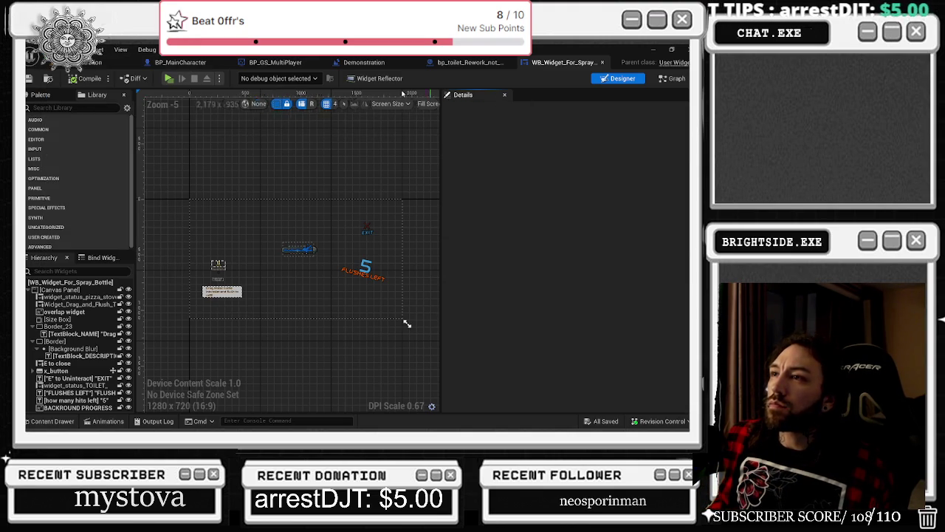
pyautogui.click(96, 49)
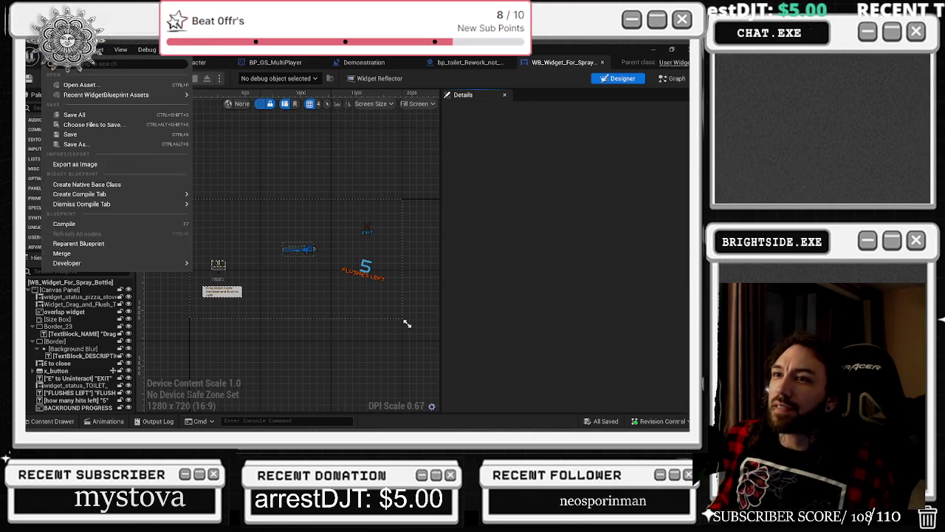
pyautogui.moveTo(106, 95)
pyautogui.click(235, 108)
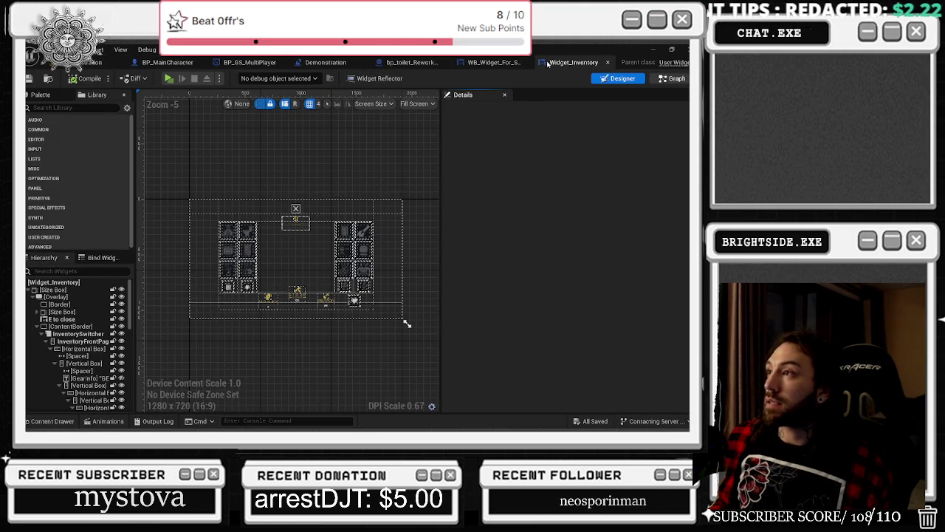
# Switch Widget_Inventory to its graph, pan to the close-button nodes and widen the graph panel.
pyautogui.click(660, 83)
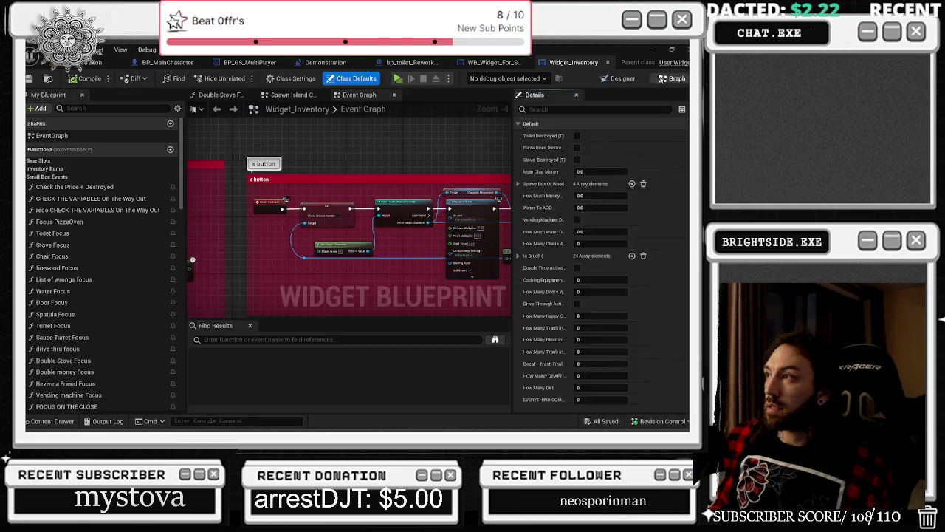
pyautogui.scroll(-1, 412, 226)
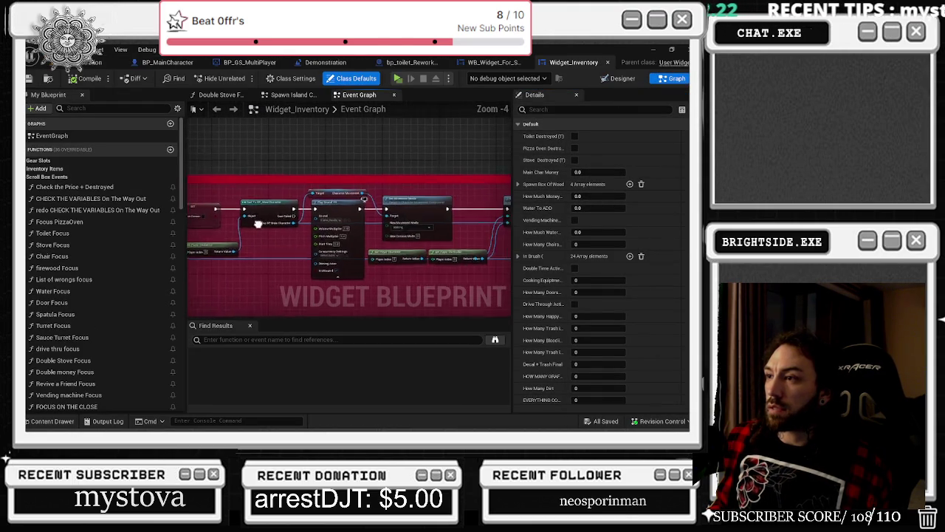
pyautogui.moveTo(412, 226); pyautogui.dragTo(287, 227)
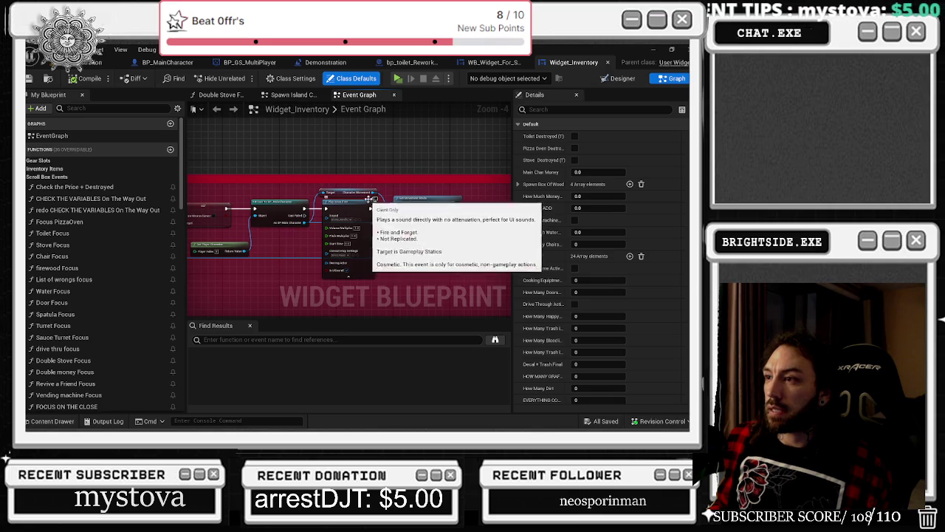
pyautogui.scroll(-1, 387, 175)
pyautogui.moveTo(507, 168)
pyautogui.mouseDown()
pyautogui.moveTo(596, 176)
pyautogui.moveTo(498, 176)
pyautogui.mouseUp()
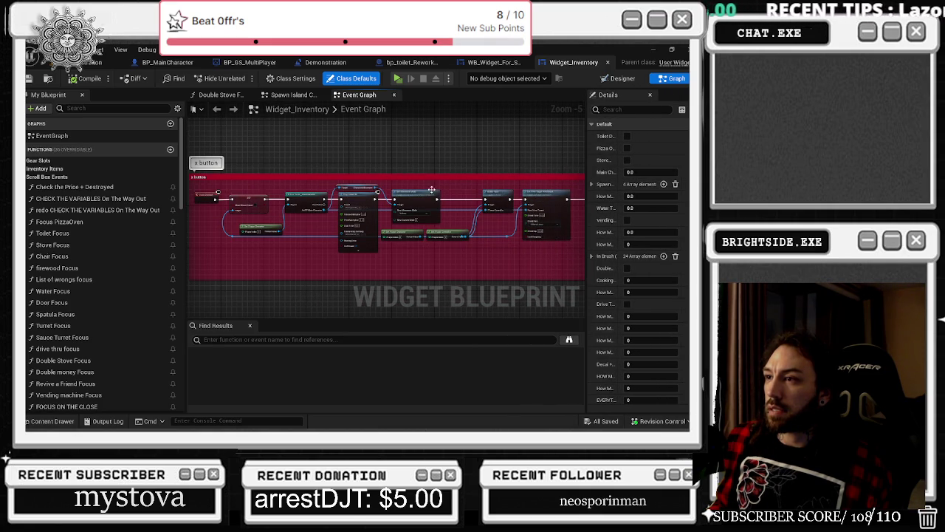
# Search WB_Widget_For_Spray_Bottle for 'DESTRUCT', jump to its Event Destruct, then close that blueprint.
pyautogui.click(490, 63)
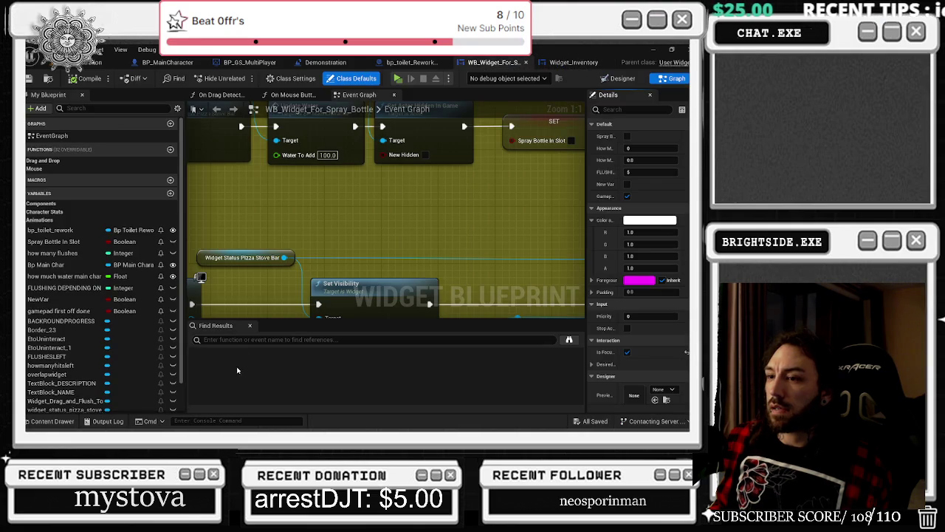
pyautogui.click(233, 338)
pyautogui.write('DESTR')
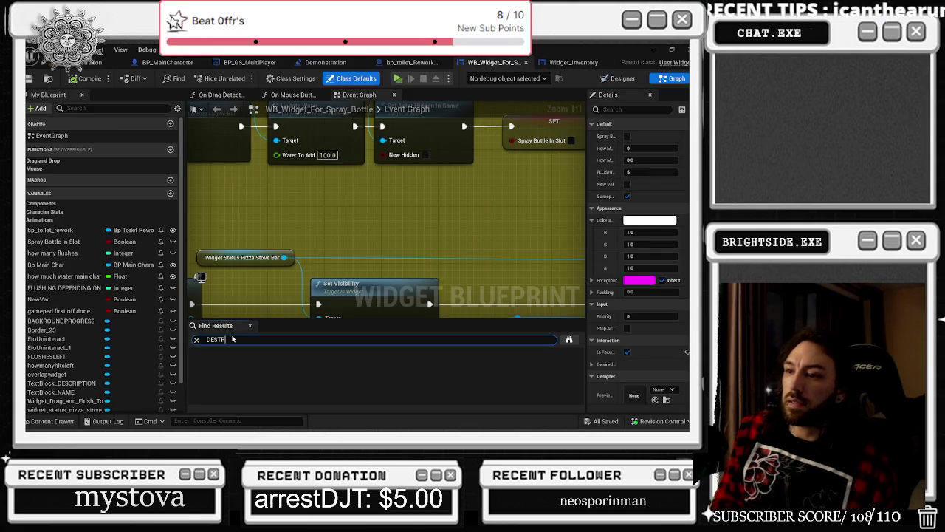
pyautogui.write('UCT')
pyautogui.press('Return')
pyautogui.doubleClick(229, 364)
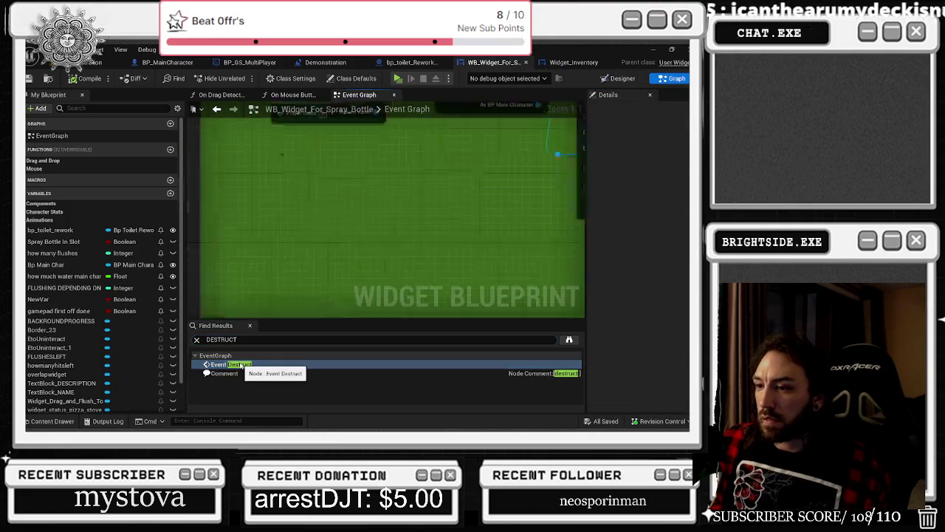
pyautogui.scroll(-3, 311, 236)
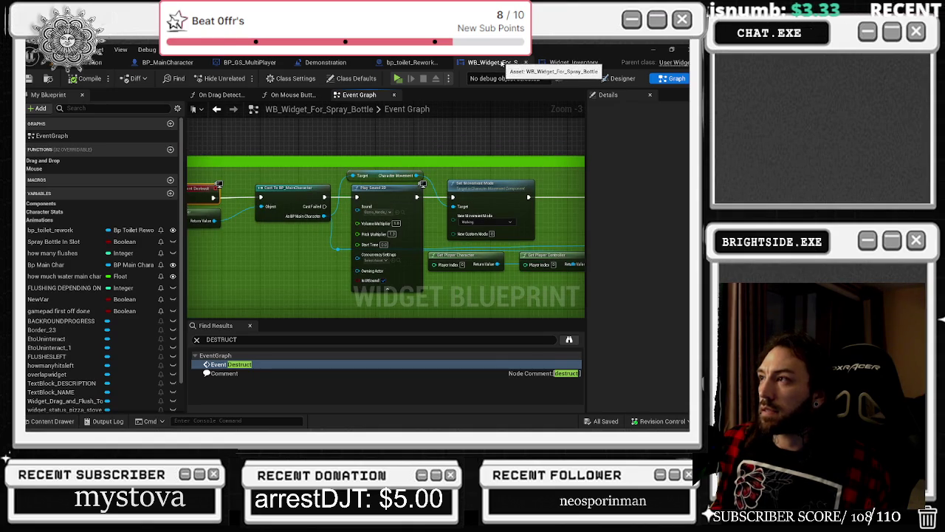
pyautogui.click(525, 62)
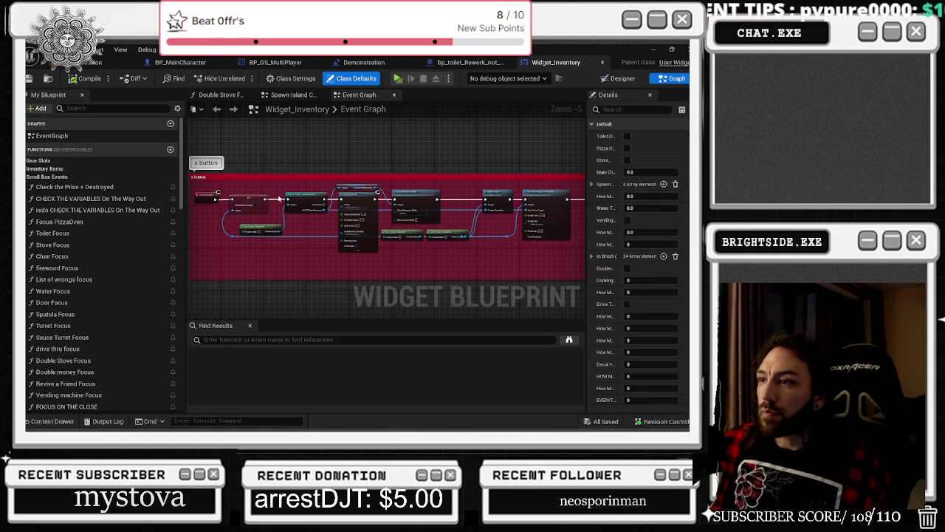
pyautogui.scroll(1, 281, 198)
pyautogui.scroll(1, 390, 192)
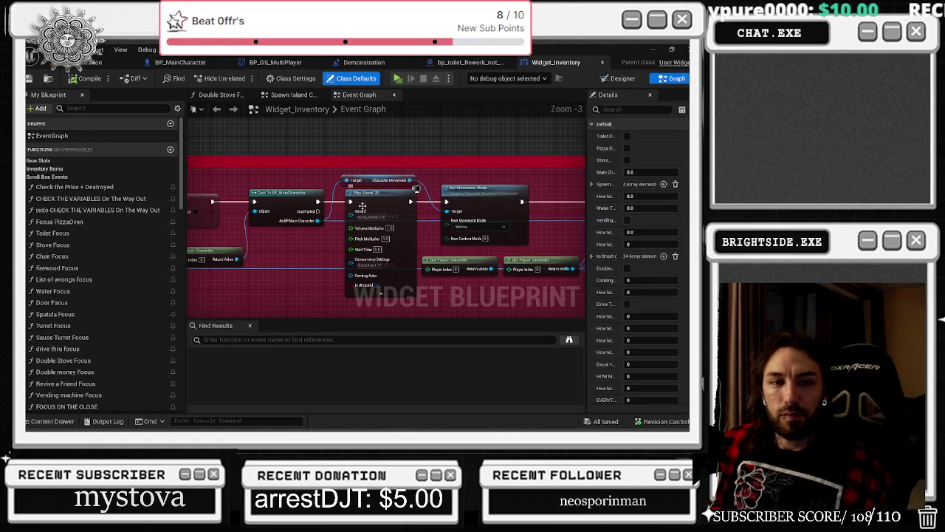
pyautogui.moveTo(328, 239); pyautogui.dragTo(170, 236)
pyautogui.moveTo(381, 225); pyautogui.dragTo(333, 222)
pyautogui.moveTo(357, 258); pyautogui.dragTo(439, 264)
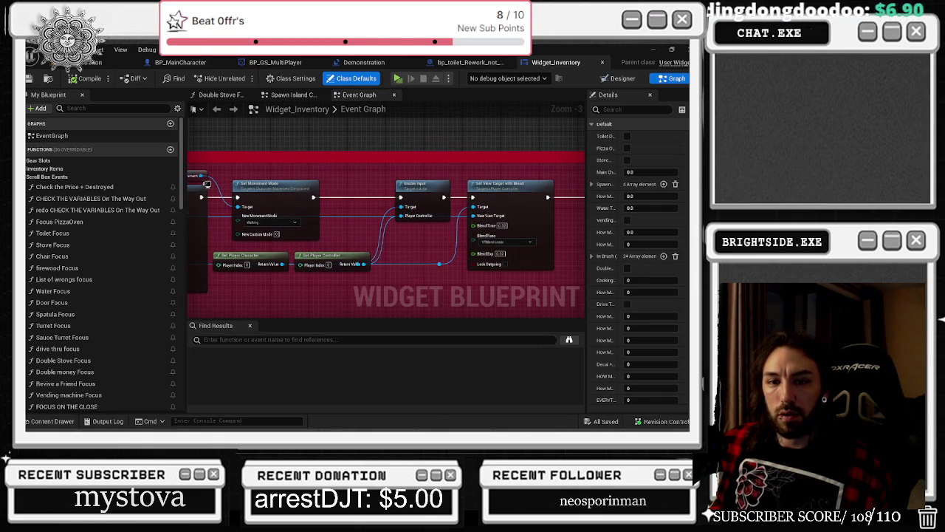
pyautogui.moveTo(393, 238); pyautogui.dragTo(206, 238)
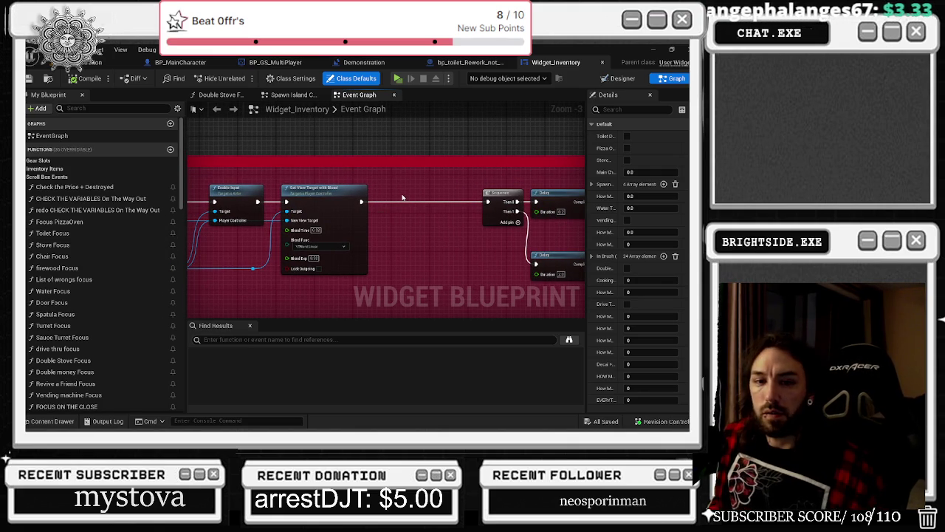
pyautogui.moveTo(391, 195)
pyautogui.mouseDown()
pyautogui.moveTo(362, 225)
pyautogui.moveTo(377, 219)
pyautogui.mouseUp()
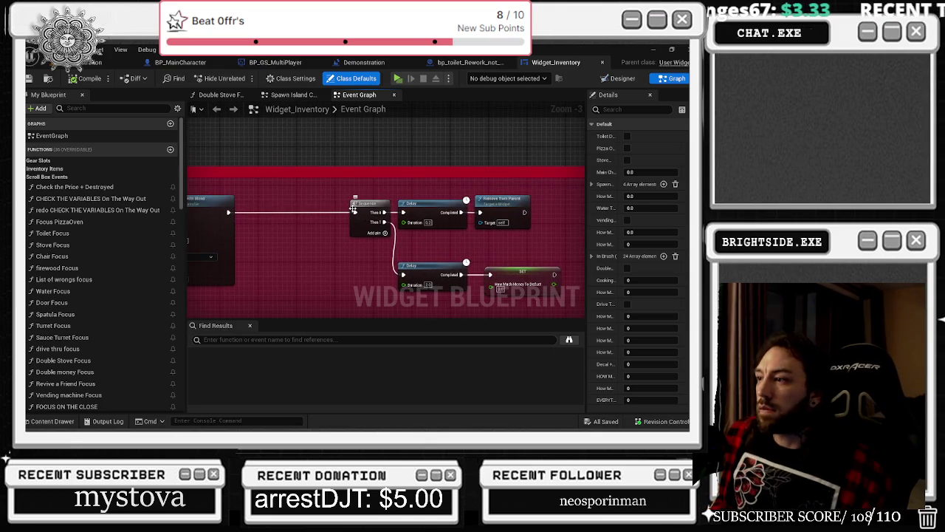
pyautogui.moveTo(325, 194); pyautogui.dragTo(451, 190)
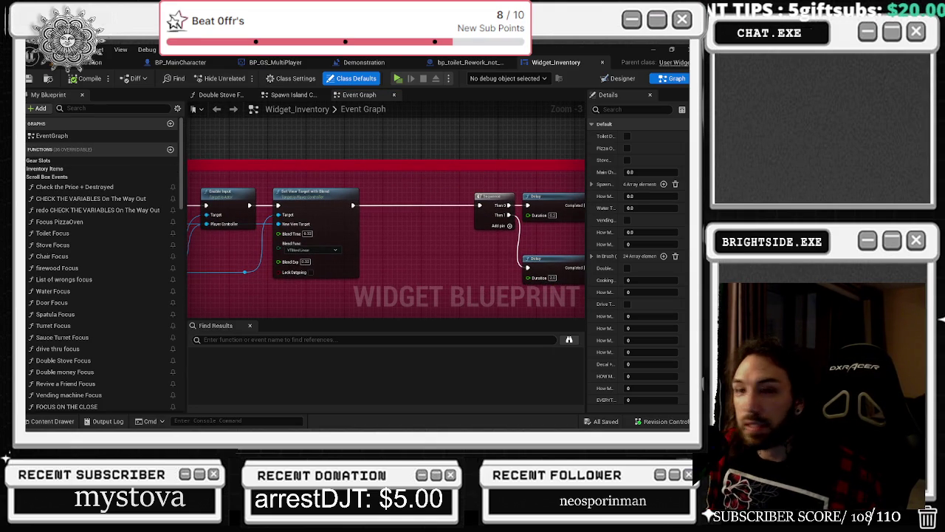
pyautogui.moveTo(404, 265); pyautogui.dragTo(184, 252)
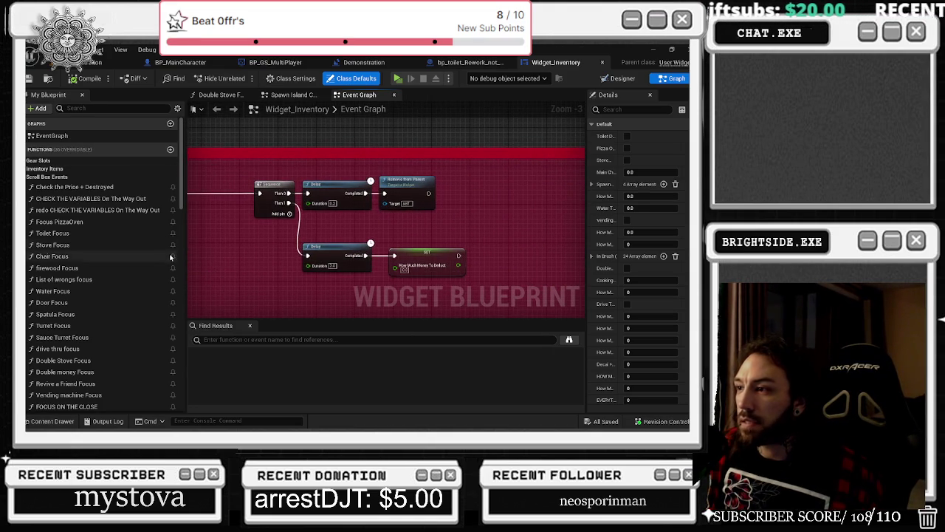
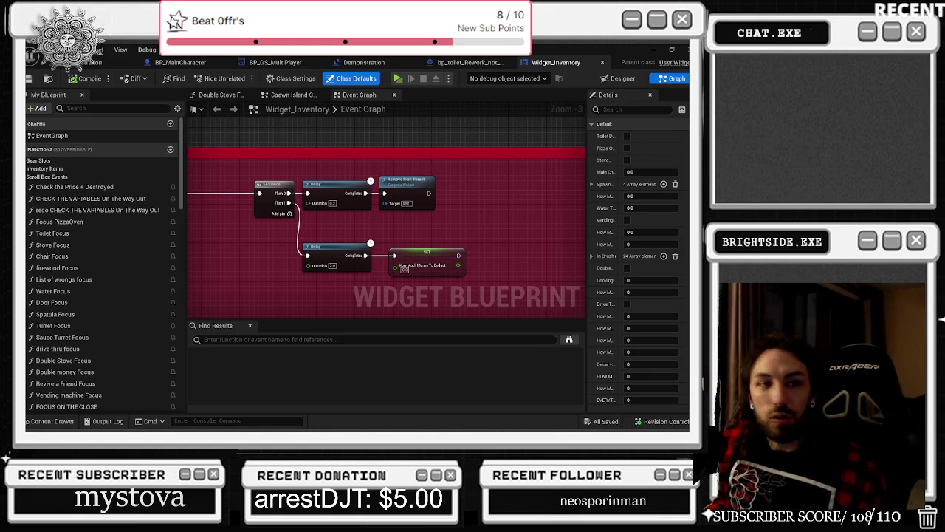
# Cycle through the Widget_Inventory and bp_toilet tabs to the Demonstration level blueprint, then browse InventoryKit/Widgets.
pyautogui.moveTo(26, 243)
pyautogui.mouseDown()
pyautogui.moveTo(221, 152)
pyautogui.moveTo(384, 159)
pyautogui.moveTo(581, 82)
pyautogui.moveTo(569, 65)
pyautogui.mouseUp()
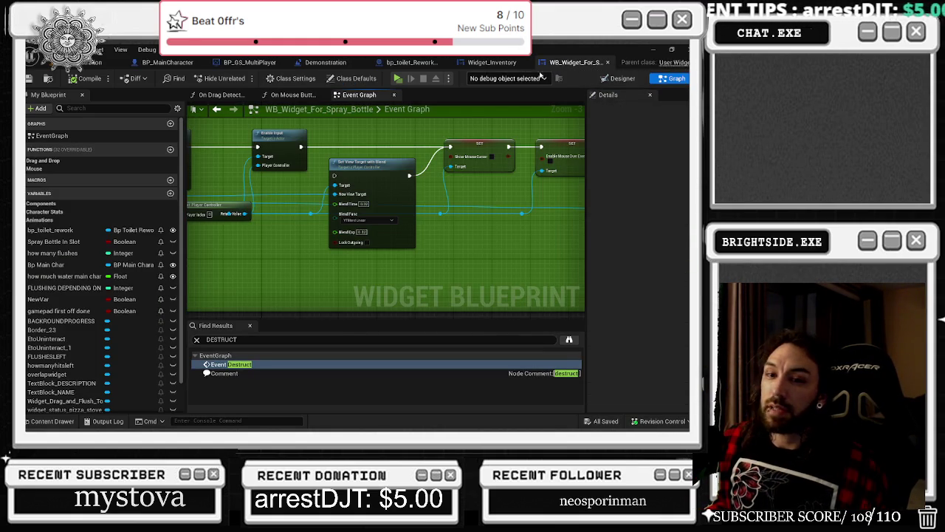
pyautogui.click(513, 65)
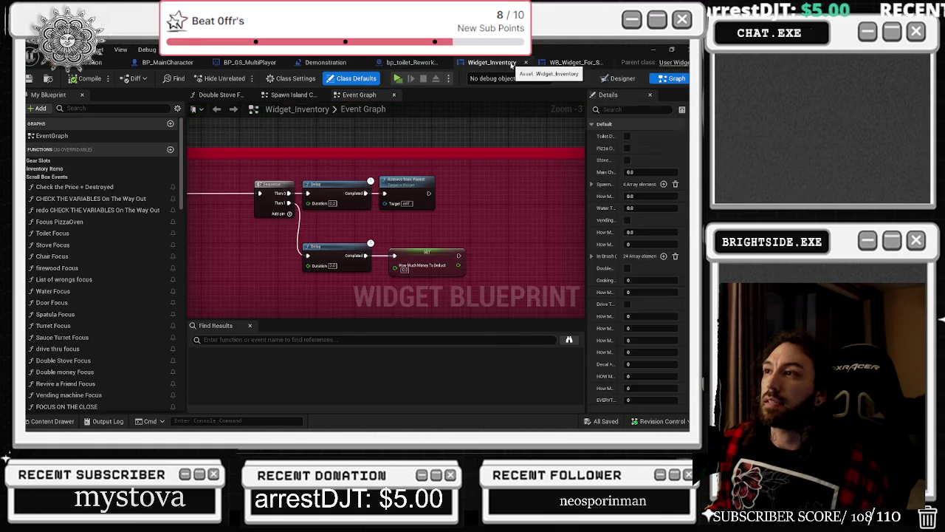
pyautogui.click(425, 62)
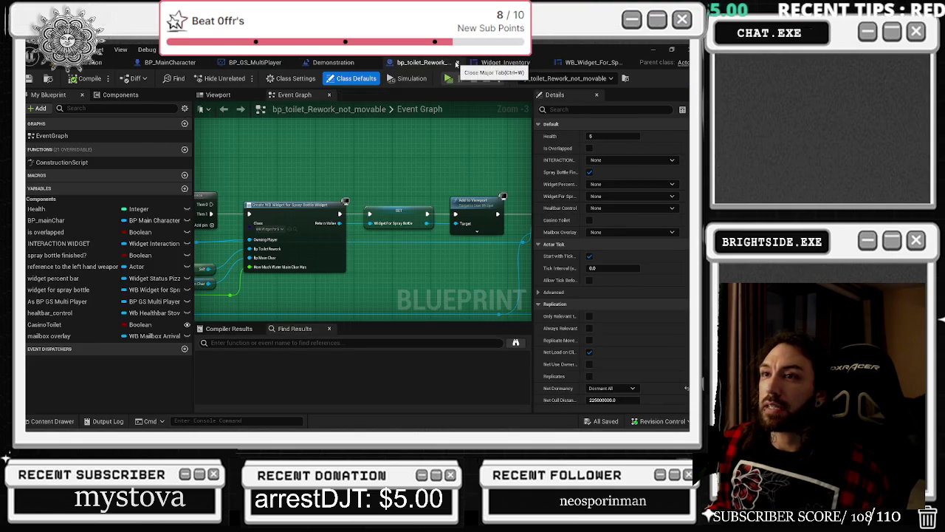
pyautogui.click(356, 65)
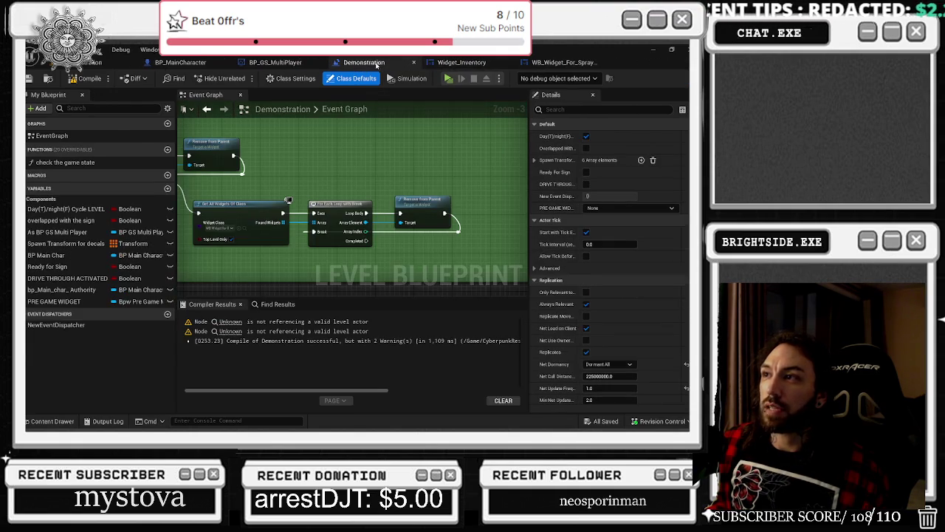
pyautogui.moveTo(238, 233); pyautogui.dragTo(323, 202)
pyautogui.click(251, 192)
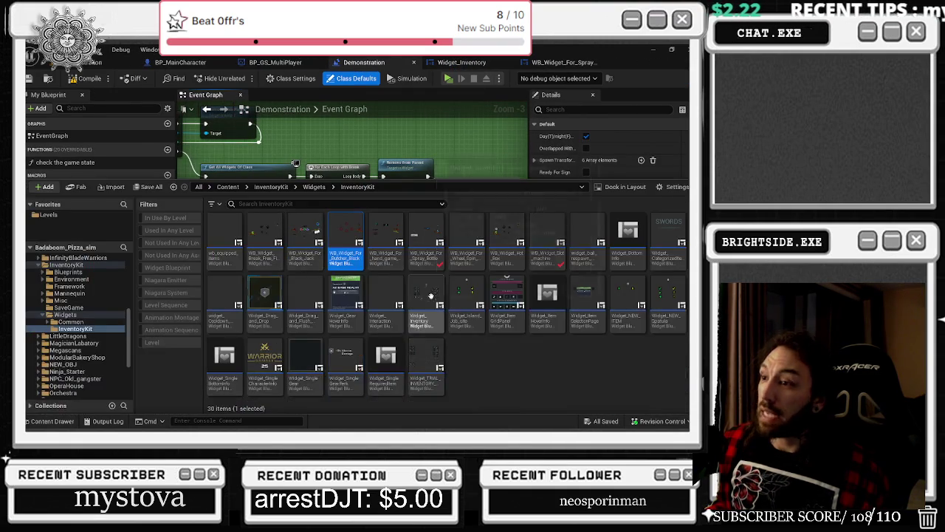
# Open WB_Widget_For_Butcher_Block's event graph and search it for Destruct.
pyautogui.doubleClick(357, 253)
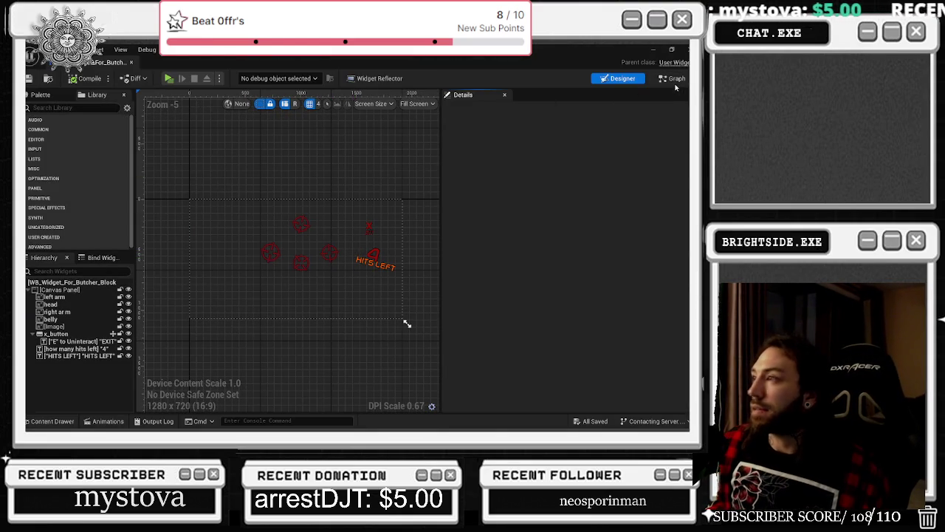
pyautogui.click(676, 78)
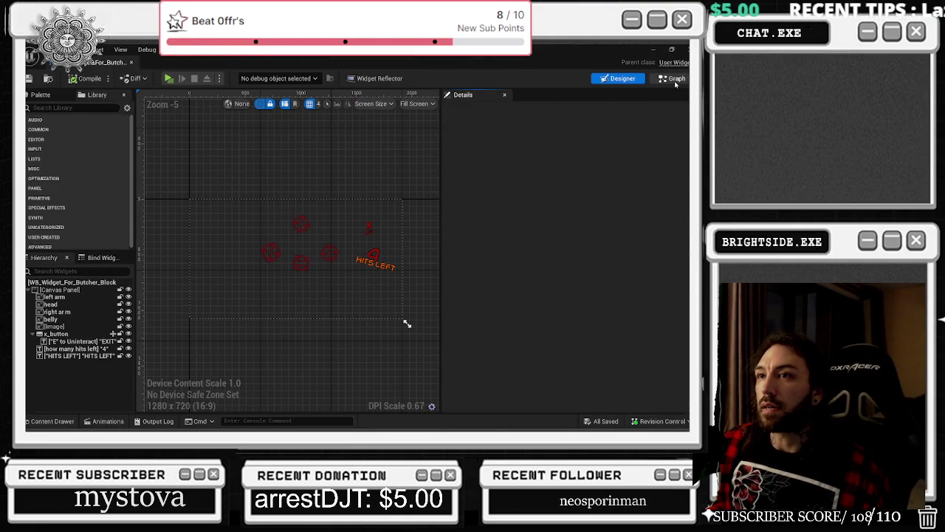
pyautogui.click(323, 340)
pyautogui.write('DEST')
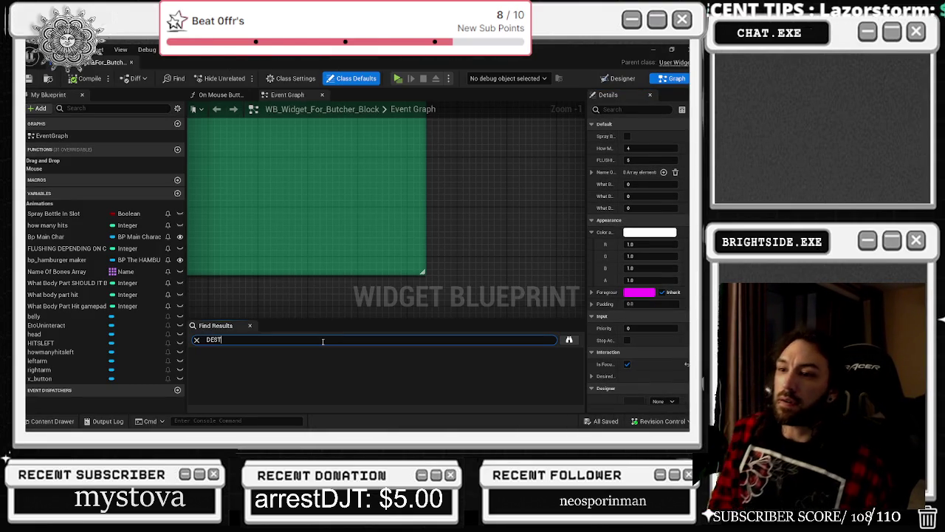
pyautogui.press('Return')
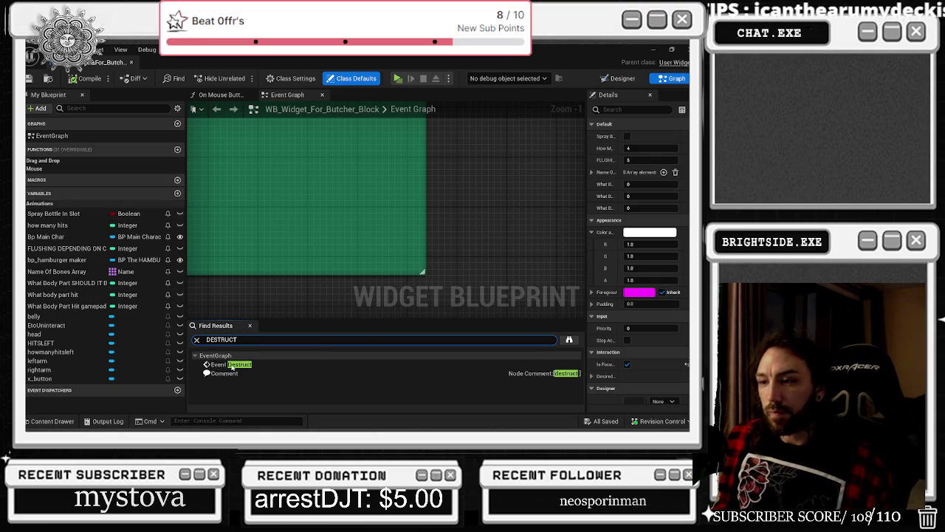
# Jump to Event Destruct and pan across its Set View Target with Blend and Show Mouse Cursor chain.
pyautogui.doubleClick(237, 363)
pyautogui.scroll(-1, 347, 237)
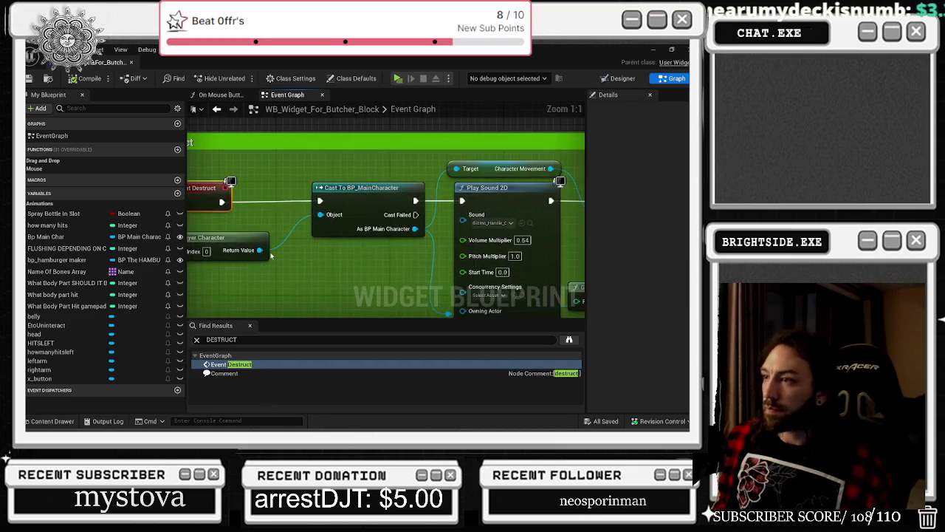
pyautogui.moveTo(347, 236); pyautogui.dragTo(279, 220)
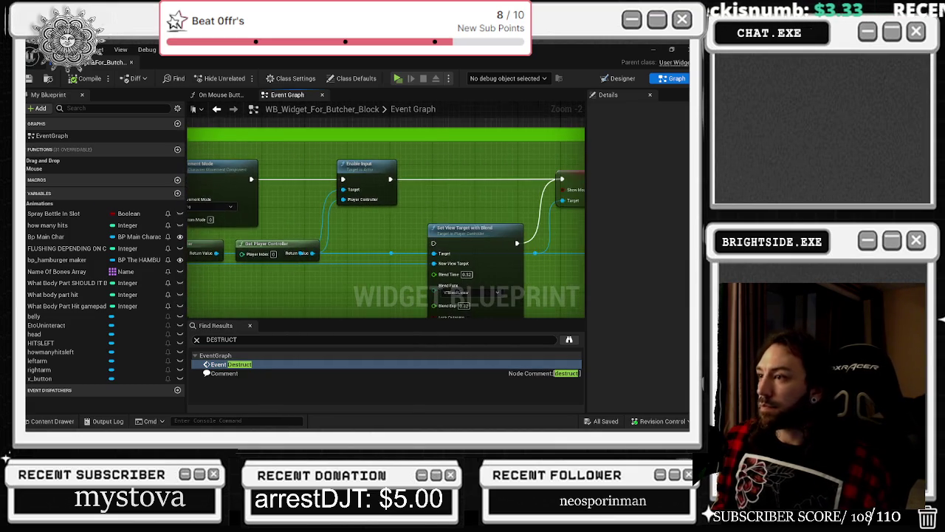
pyautogui.moveTo(435, 211); pyautogui.dragTo(375, 208)
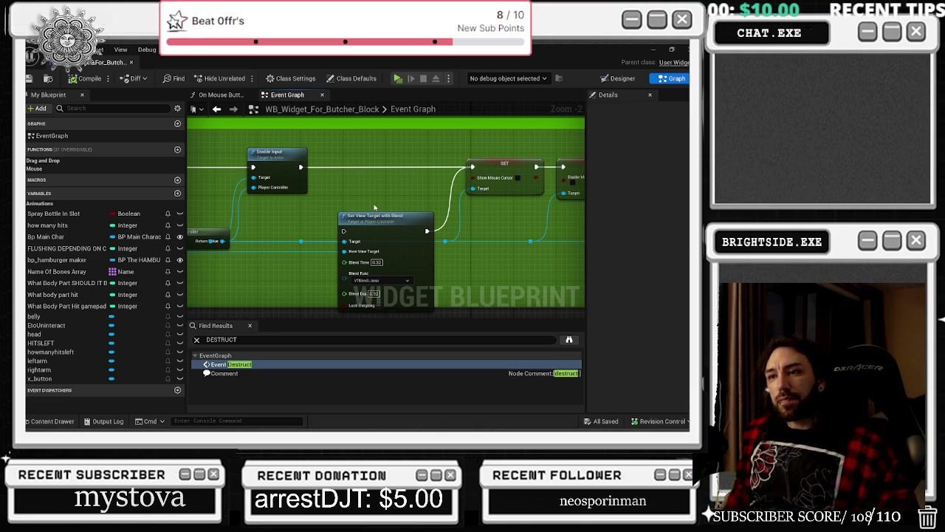
pyautogui.moveTo(373, 207)
pyautogui.mouseDown()
pyautogui.moveTo(520, 176)
pyautogui.moveTo(525, 162)
pyautogui.moveTo(520, 178)
pyautogui.mouseUp()
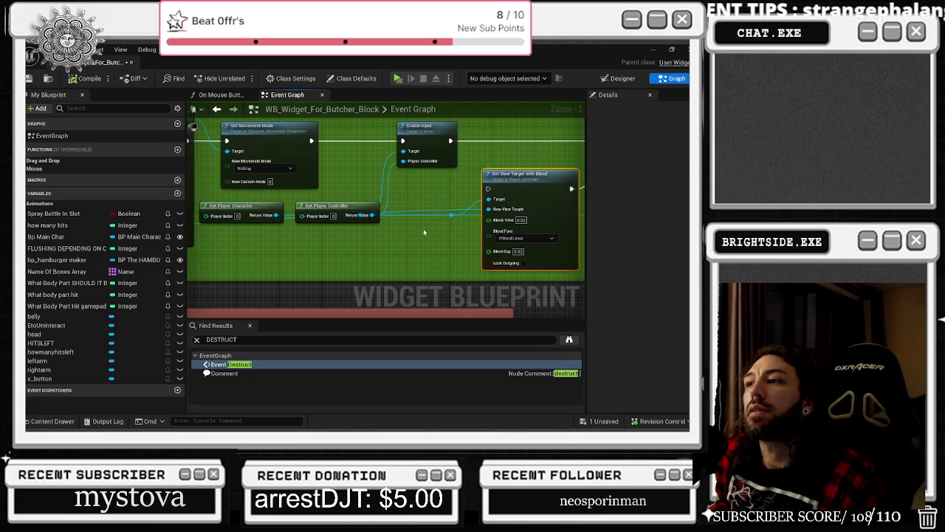
# Lower Set View Target with Blend, add a reroute on its New View Target wire, and select the view-target nodes.
pyautogui.moveTo(515, 199); pyautogui.dragTo(515, 230)
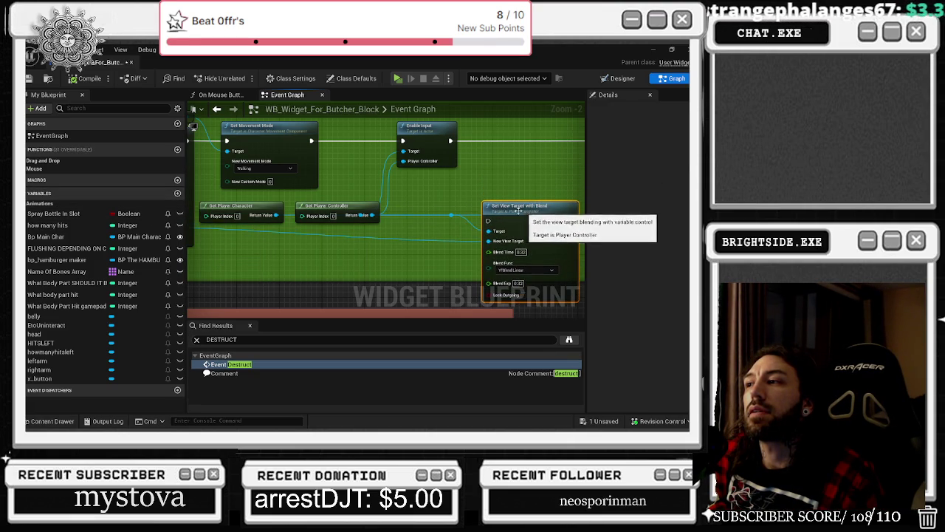
pyautogui.doubleClick(448, 219)
pyautogui.moveTo(449, 219); pyautogui.dragTo(436, 240)
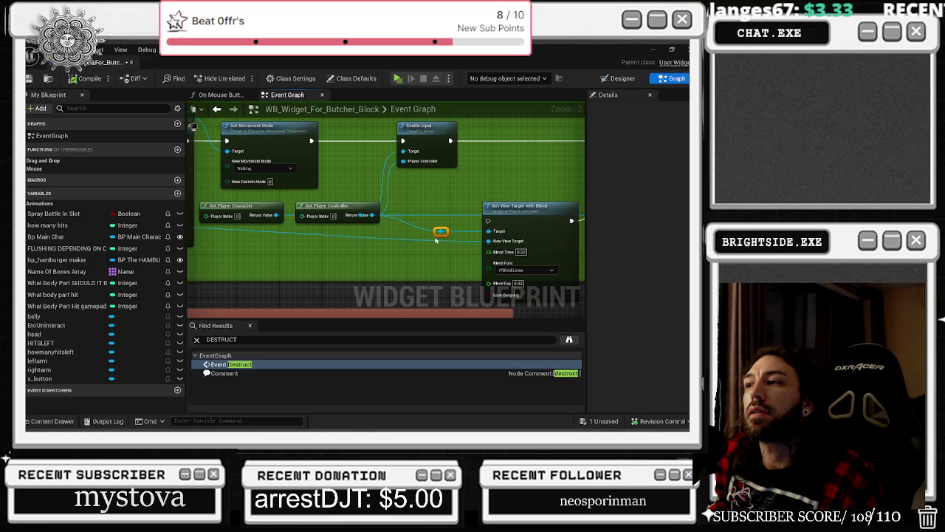
pyautogui.moveTo(365, 209)
pyautogui.mouseDown()
pyautogui.moveTo(367, 151)
pyautogui.moveTo(354, 201)
pyautogui.moveTo(384, 218)
pyautogui.mouseUp()
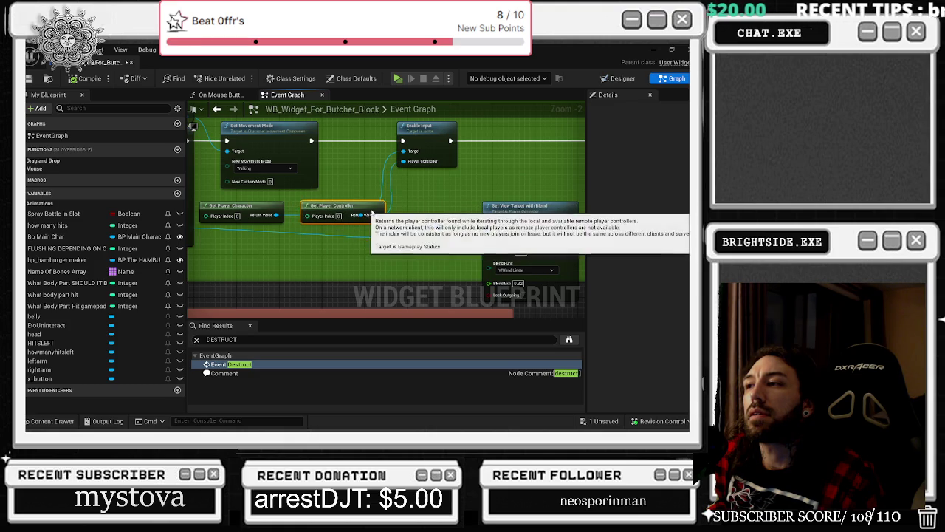
pyautogui.click(222, 364)
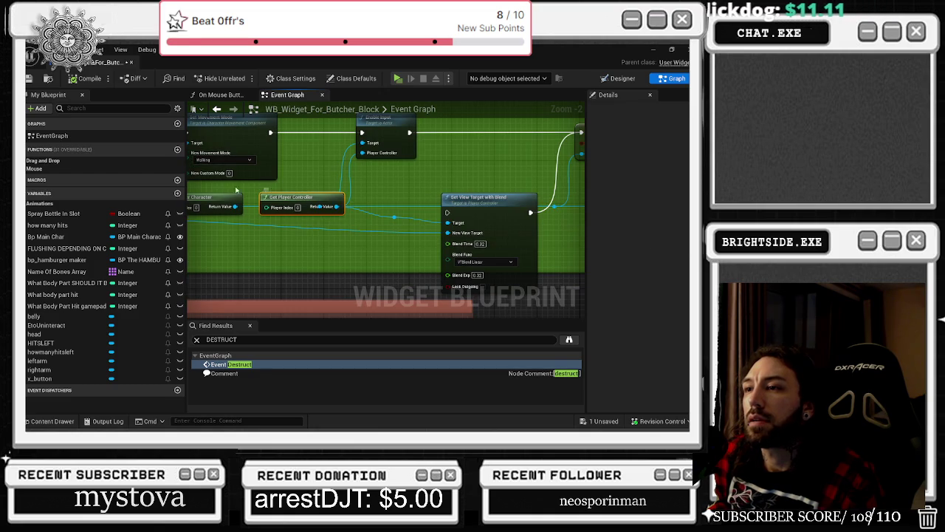
pyautogui.moveTo(226, 191)
pyautogui.mouseDown()
pyautogui.moveTo(452, 221)
pyautogui.moveTo(462, 214)
pyautogui.mouseUp()
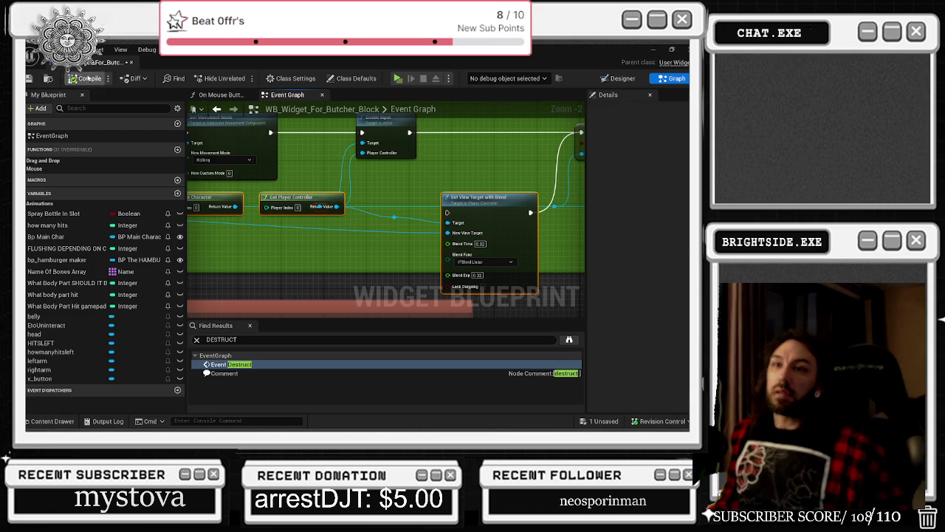
pyautogui.moveTo(111, 62)
pyautogui.mouseDown()
pyautogui.moveTo(529, 156)
pyautogui.moveTo(516, 63)
pyautogui.mouseUp()
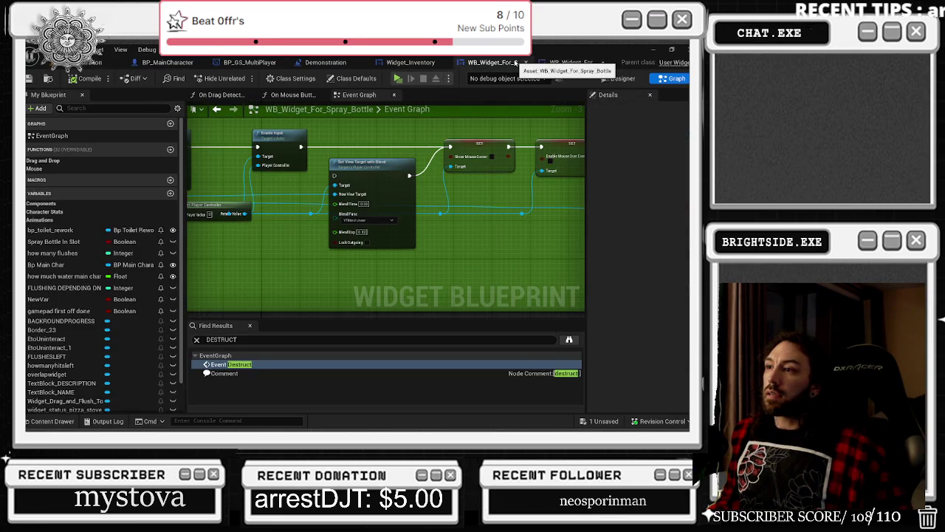
# Open WB_Widget_Break_Free_Fire_Extinguisher's event graph and search it for DESTRUCT.
pyautogui.click(52, 421)
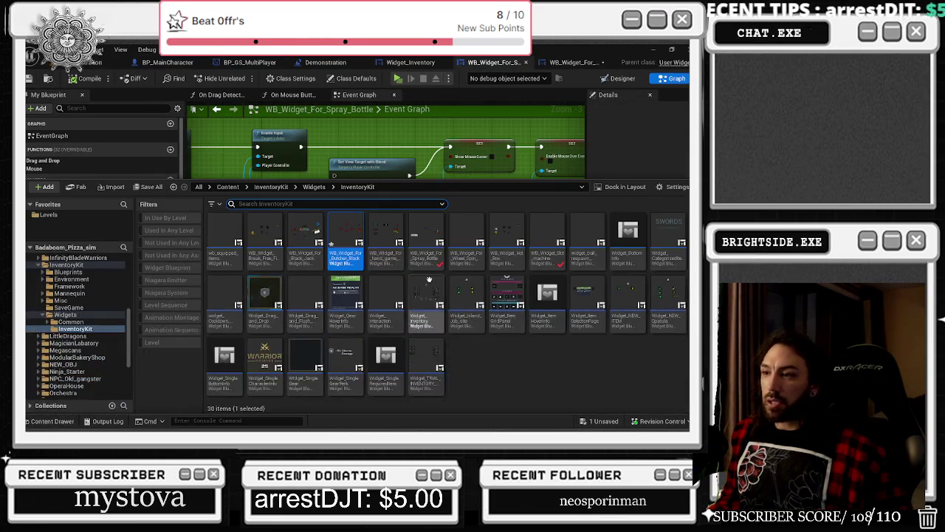
pyautogui.moveTo(254, 250)
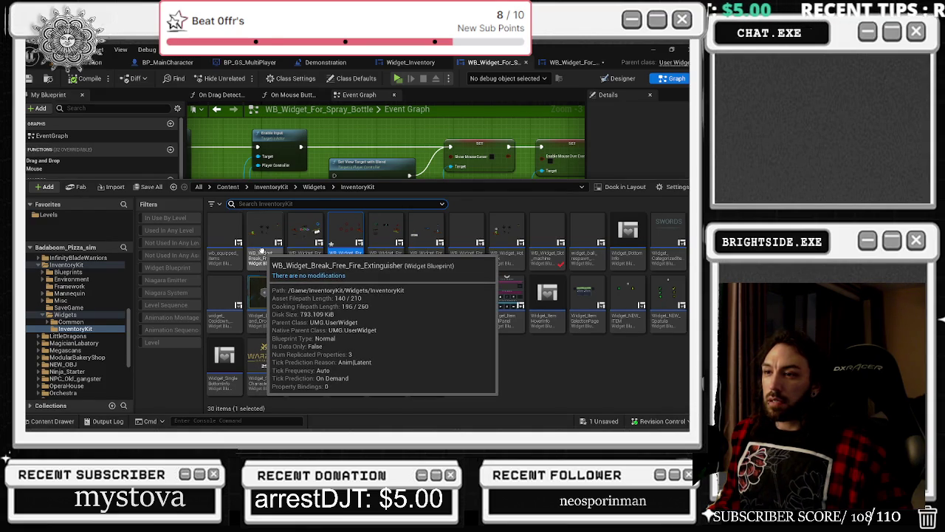
pyautogui.doubleClick(260, 251)
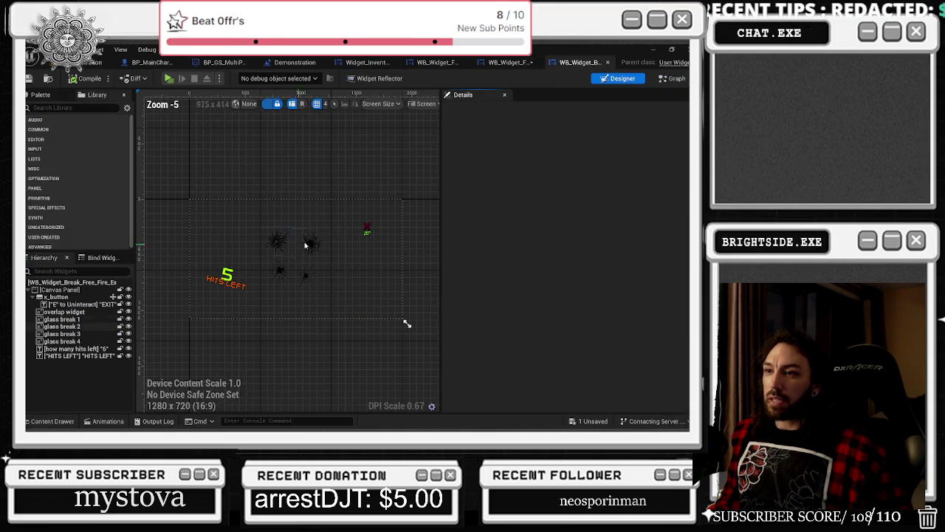
pyautogui.click(674, 78)
pyautogui.click(250, 342)
pyautogui.write('DESTRUCT')
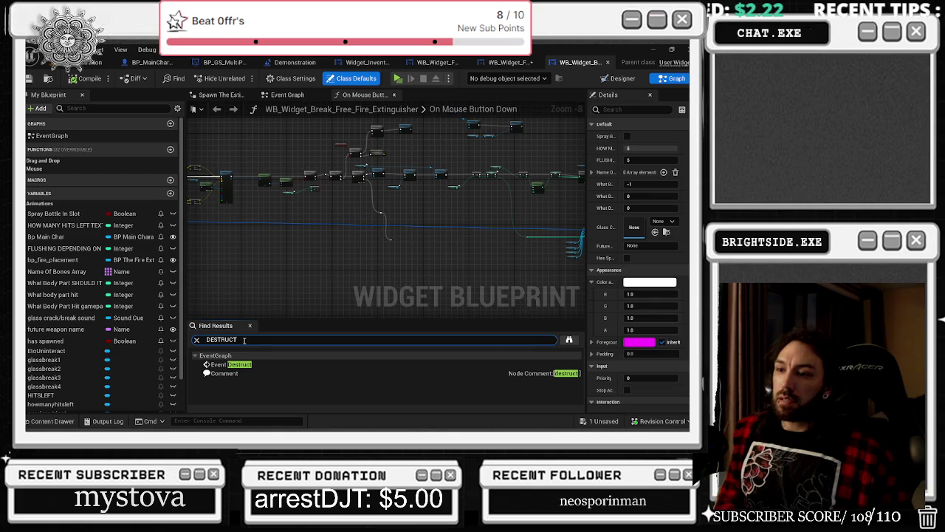
# Review the Event Destruct chain up to Set View Target with Blend and save all assets.
pyautogui.doubleClick(225, 364)
pyautogui.scroll(-2, 250, 206)
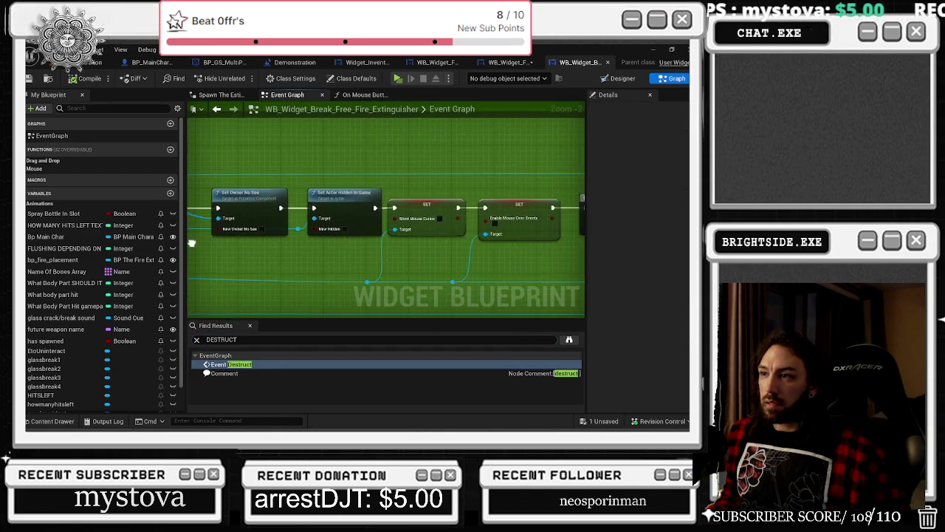
pyautogui.scroll(-1, 192, 243)
pyautogui.scroll(-1, 477, 196)
pyautogui.scroll(1, 456, 145)
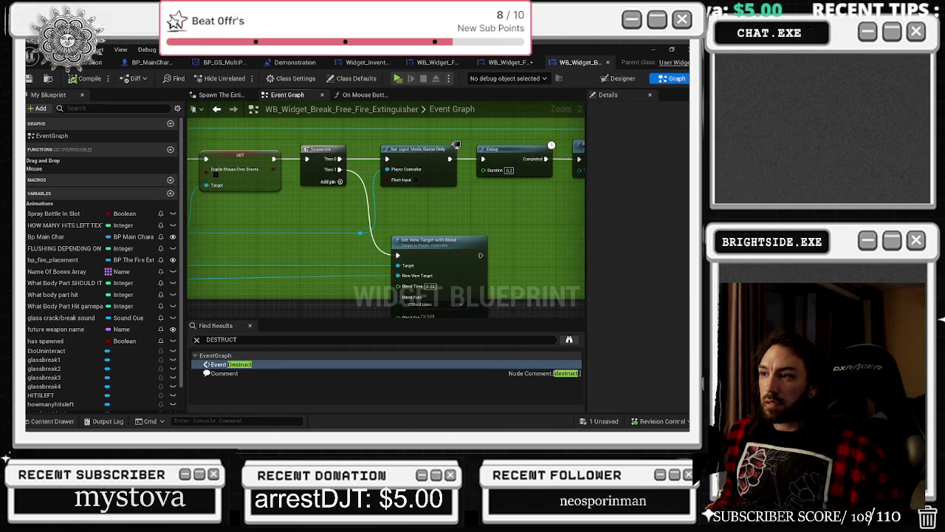
pyautogui.moveTo(456, 145)
pyautogui.mouseDown()
pyautogui.moveTo(401, 274)
pyautogui.moveTo(506, 226)
pyautogui.moveTo(599, 221)
pyautogui.mouseUp()
pyautogui.moveTo(482, 215)
pyautogui.mouseDown()
pyautogui.moveTo(222, 214)
pyautogui.moveTo(215, 173)
pyautogui.mouseUp()
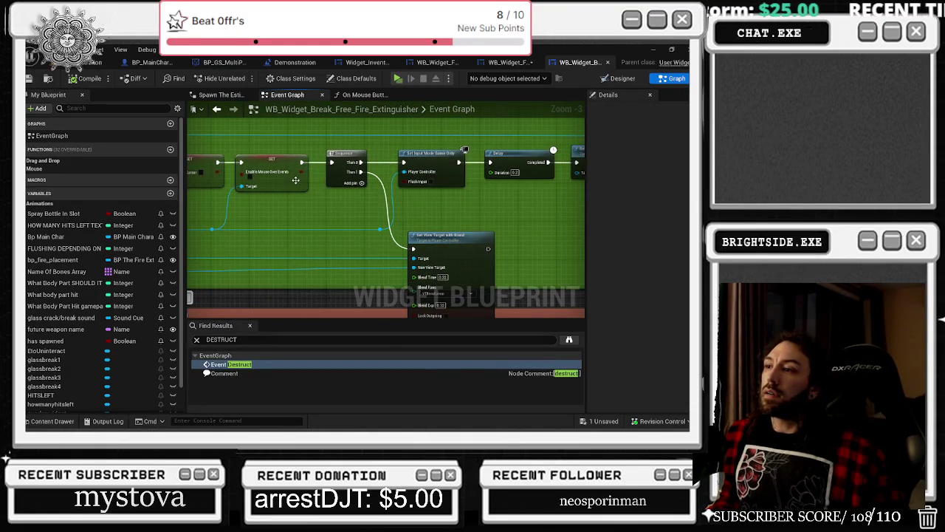
pyautogui.hotkey('ctrl', 's')
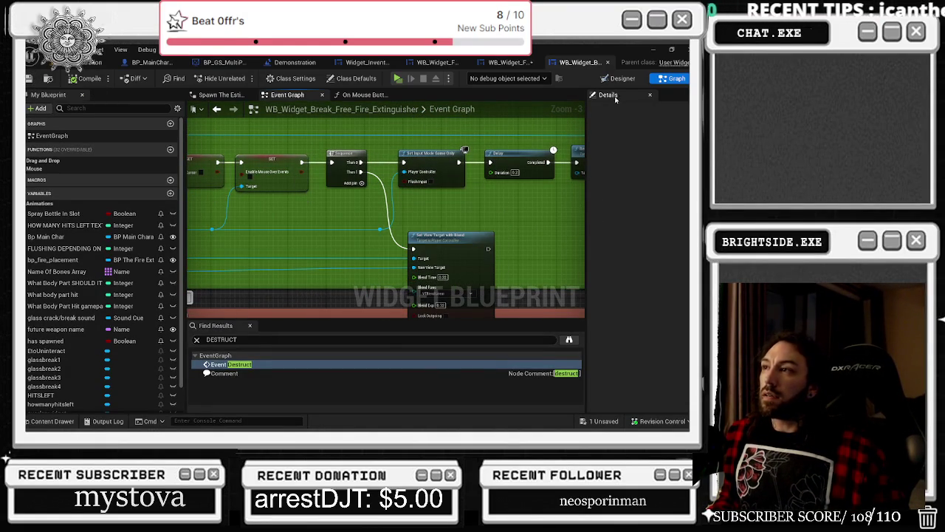
pyautogui.click(471, 65)
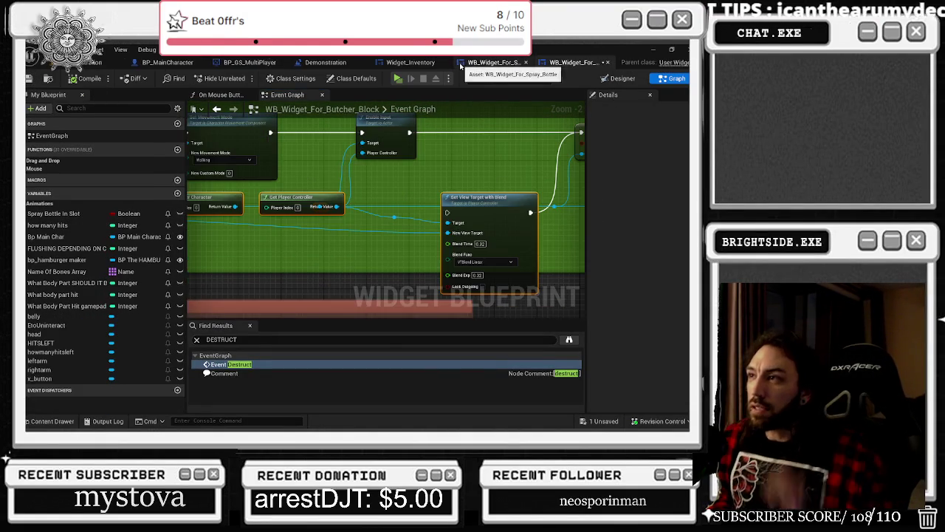
# Paste the copied player-controller and Set View Target with Blend nodes beside the Demonstration blueprint's widget-removal loop.
pyautogui.click(499, 65)
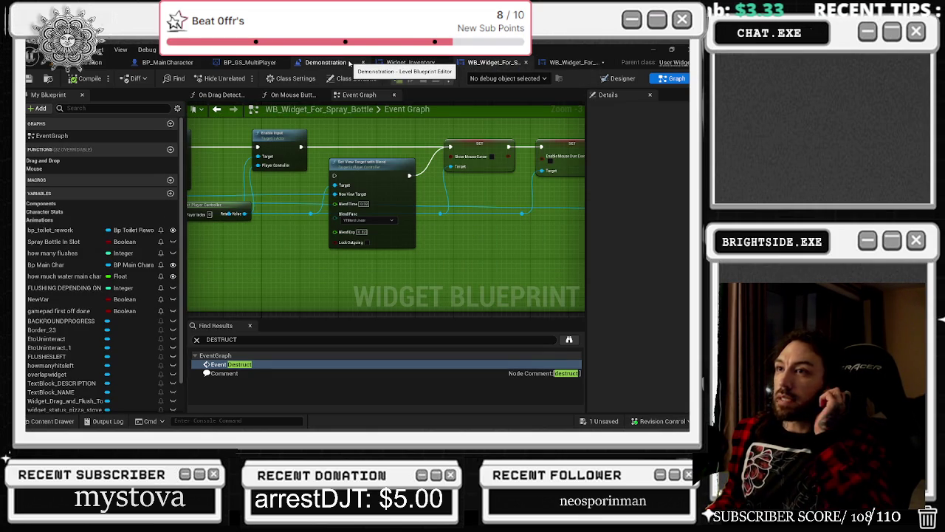
pyautogui.click(349, 63)
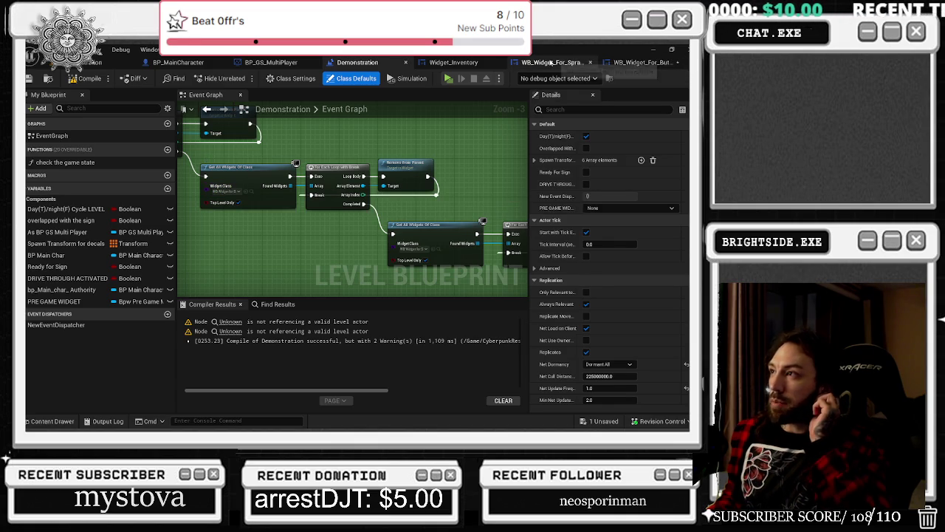
pyautogui.moveTo(439, 154)
pyautogui.mouseDown()
pyautogui.moveTo(372, 153)
pyautogui.moveTo(375, 162)
pyautogui.mouseUp()
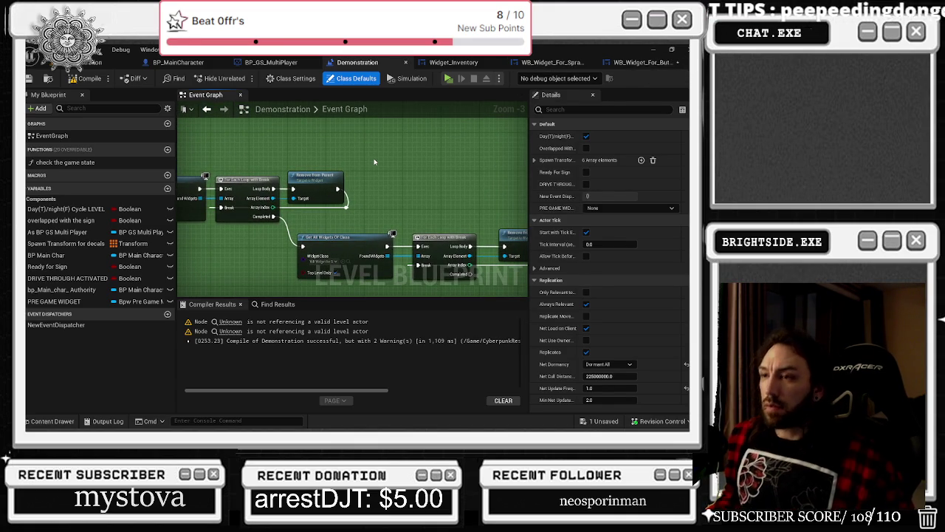
pyautogui.hotkey('ctrl', 'v')
pyautogui.scroll(-1, 378, 172)
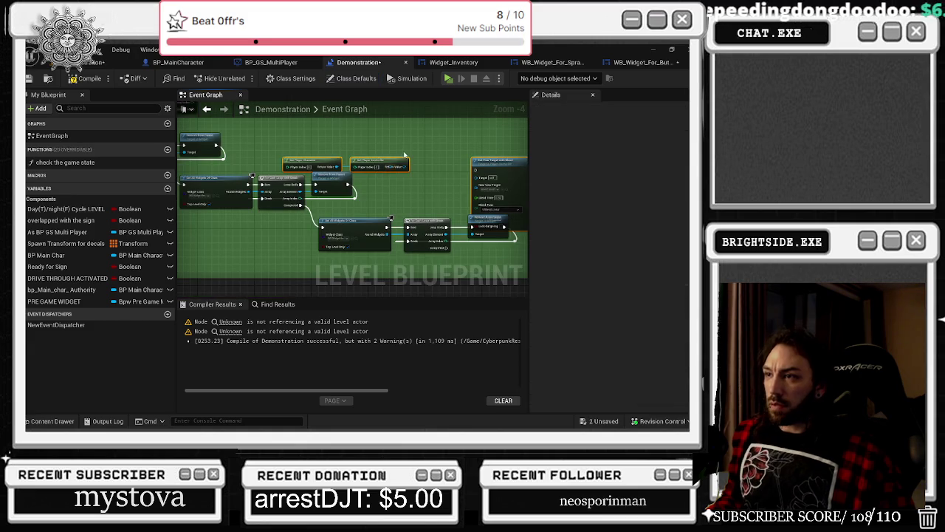
# Wire Get Player Controller into Target and Get Player Character into New View Target.
pyautogui.moveTo(417, 148); pyautogui.dragTo(322, 183)
pyautogui.scroll(1, 318, 184)
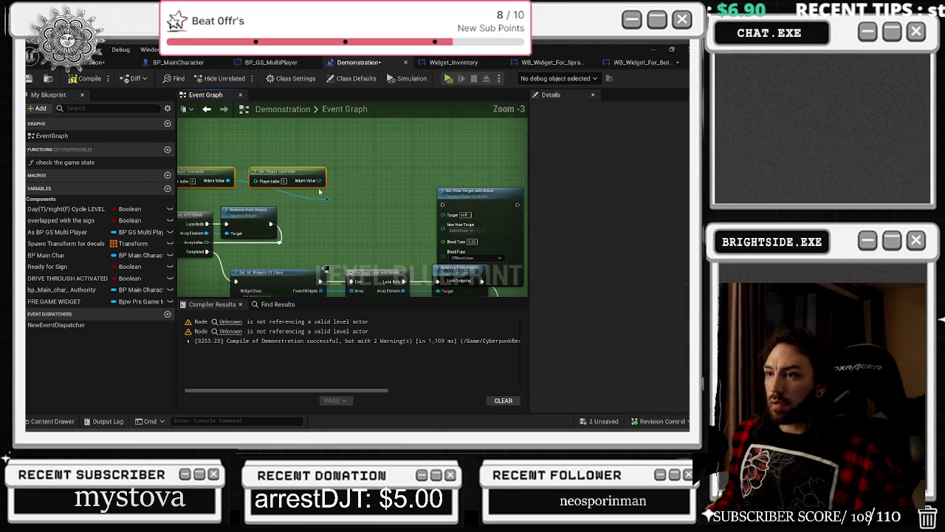
pyautogui.moveTo(271, 224)
pyautogui.mouseDown()
pyautogui.moveTo(520, 211)
pyautogui.moveTo(496, 213)
pyautogui.mouseUp()
pyautogui.moveTo(414, 203)
pyautogui.mouseDown()
pyautogui.moveTo(369, 196)
pyautogui.moveTo(347, 179)
pyautogui.mouseUp()
pyautogui.moveTo(225, 224)
pyautogui.mouseDown()
pyautogui.moveTo(317, 214)
pyautogui.moveTo(328, 182)
pyautogui.moveTo(270, 154)
pyautogui.mouseUp()
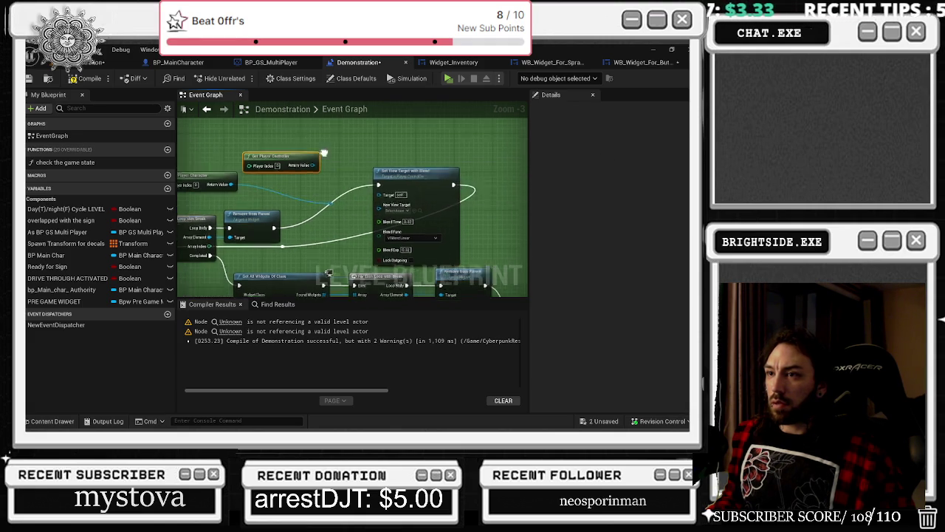
pyautogui.click(287, 191)
pyautogui.moveTo(286, 191); pyautogui.dragTo(325, 191)
pyautogui.moveTo(323, 192)
pyautogui.mouseDown()
pyautogui.moveTo(364, 209)
pyautogui.moveTo(409, 208)
pyautogui.mouseUp()
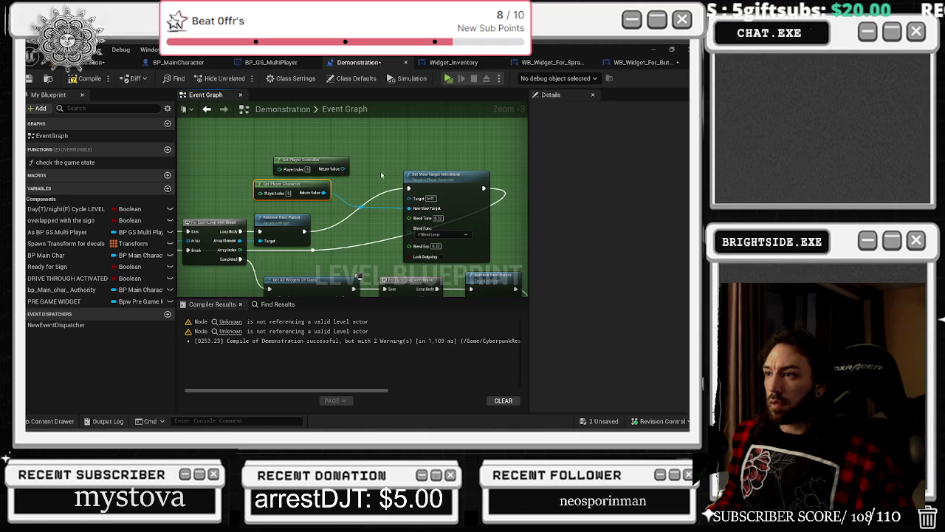
pyautogui.moveTo(344, 169)
pyautogui.mouseDown()
pyautogui.moveTo(429, 214)
pyautogui.moveTo(317, 151)
pyautogui.mouseUp()
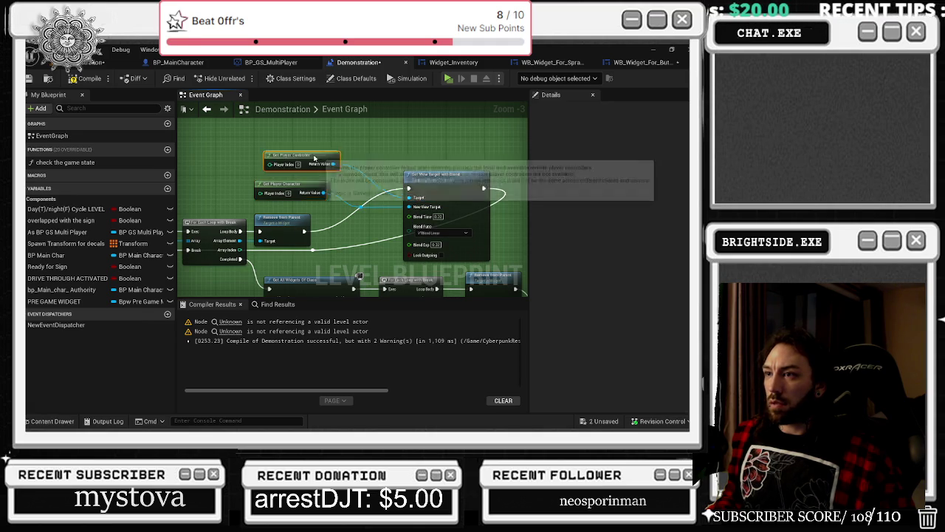
pyautogui.moveTo(436, 183)
pyautogui.mouseDown()
pyautogui.moveTo(391, 201)
pyautogui.moveTo(383, 216)
pyautogui.moveTo(346, 132)
pyautogui.mouseUp()
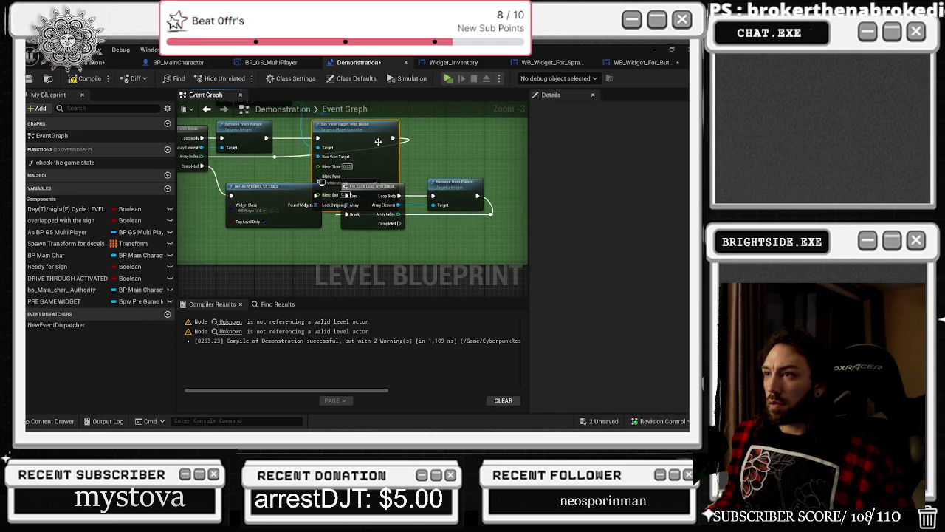
pyautogui.moveTo(392, 138); pyautogui.dragTo(401, 155)
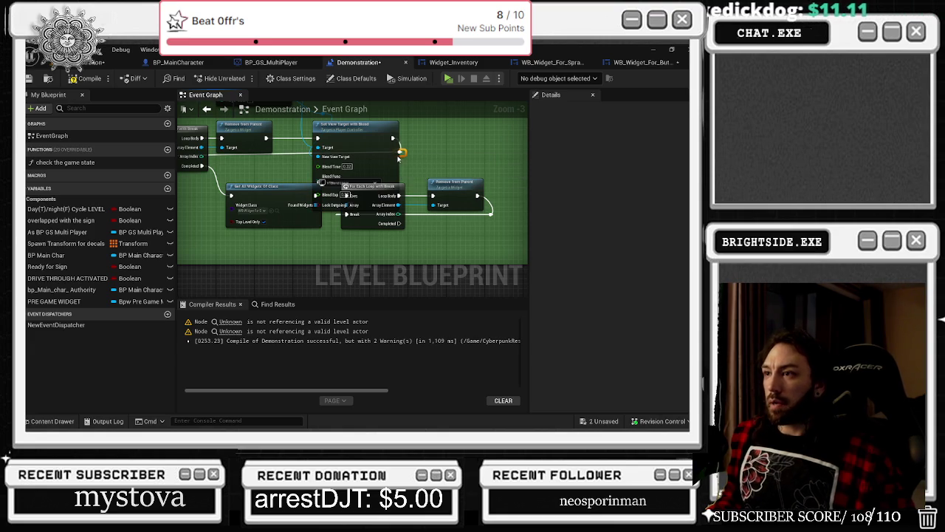
# Rearrange the widget loop and Remove from Parent, then wire Remove from Parent's execution into Set View Target.
pyautogui.moveTo(445, 227); pyautogui.dragTo(280, 207)
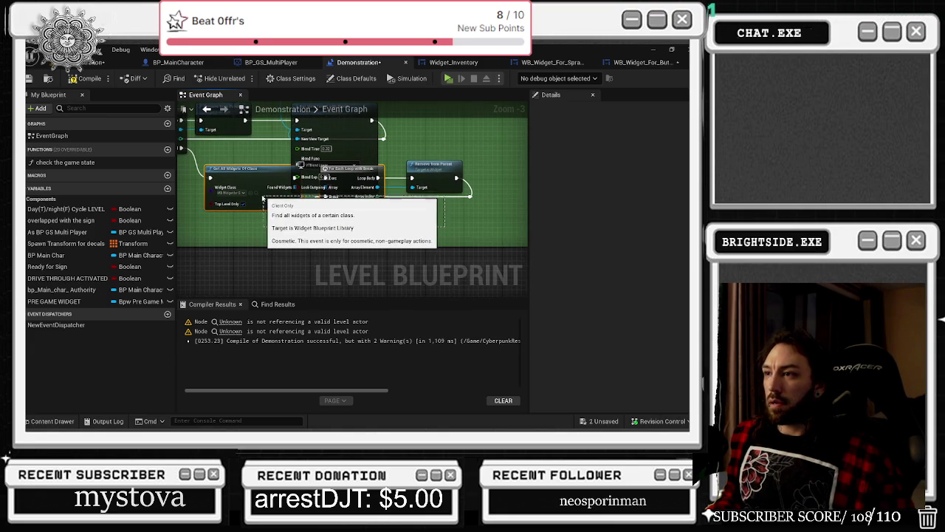
pyautogui.keyDown('shift'); pyautogui.click(428, 171); pyautogui.keyUp('shift')
pyautogui.moveTo(428, 170)
pyautogui.mouseDown()
pyautogui.moveTo(429, 191)
pyautogui.moveTo(463, 220)
pyautogui.mouseUp()
pyautogui.moveTo(433, 191)
pyautogui.mouseDown()
pyautogui.moveTo(474, 223)
pyautogui.moveTo(416, 199)
pyautogui.moveTo(308, 199)
pyautogui.mouseUp()
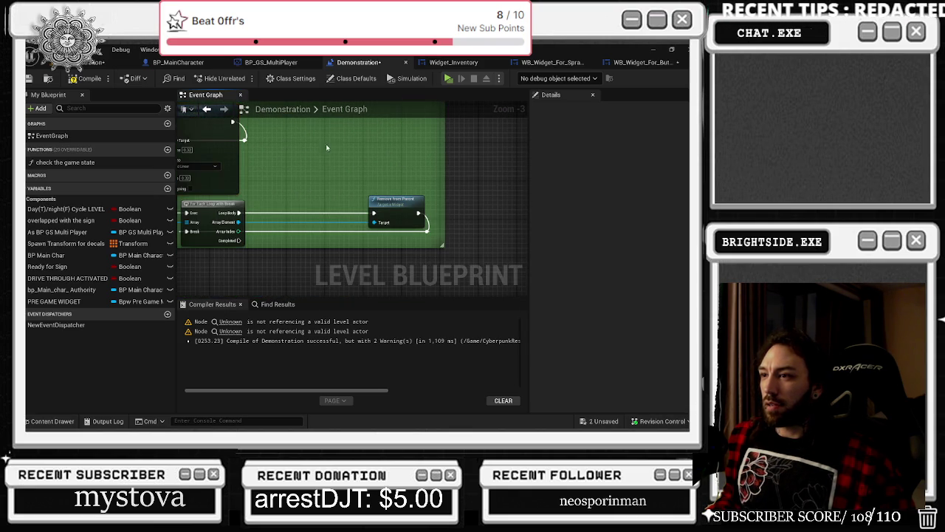
pyautogui.moveTo(385, 206)
pyautogui.mouseDown()
pyautogui.moveTo(295, 204)
pyautogui.moveTo(362, 217)
pyautogui.mouseUp()
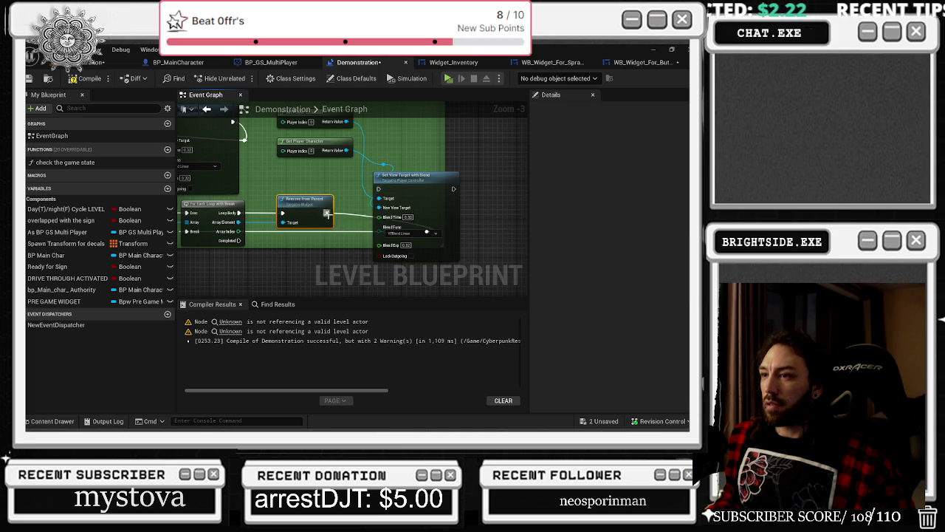
pyautogui.moveTo(419, 183)
pyautogui.mouseDown()
pyautogui.moveTo(383, 207)
pyautogui.moveTo(407, 211)
pyautogui.mouseUp()
pyautogui.moveTo(348, 213)
pyautogui.mouseDown()
pyautogui.moveTo(326, 212)
pyautogui.moveTo(346, 151)
pyautogui.moveTo(270, 159)
pyautogui.mouseUp()
pyautogui.moveTo(317, 122)
pyautogui.mouseDown()
pyautogui.moveTo(310, 165)
pyautogui.moveTo(384, 201)
pyautogui.mouseUp()
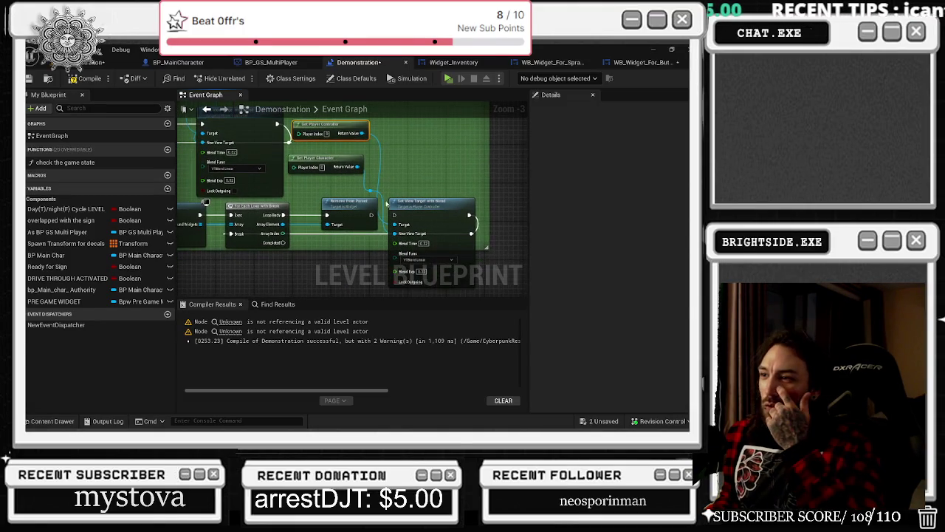
pyautogui.moveTo(384, 164)
pyautogui.mouseDown()
pyautogui.moveTo(421, 182)
pyautogui.moveTo(405, 147)
pyautogui.moveTo(420, 262)
pyautogui.mouseUp()
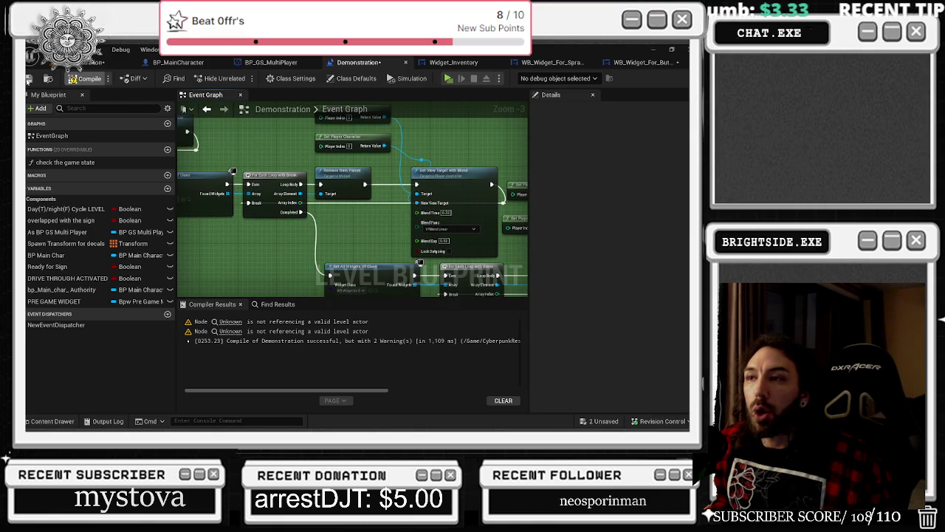
# Save the Demonstration level blueprint and return to the level viewport.
pyautogui.click(28, 78)
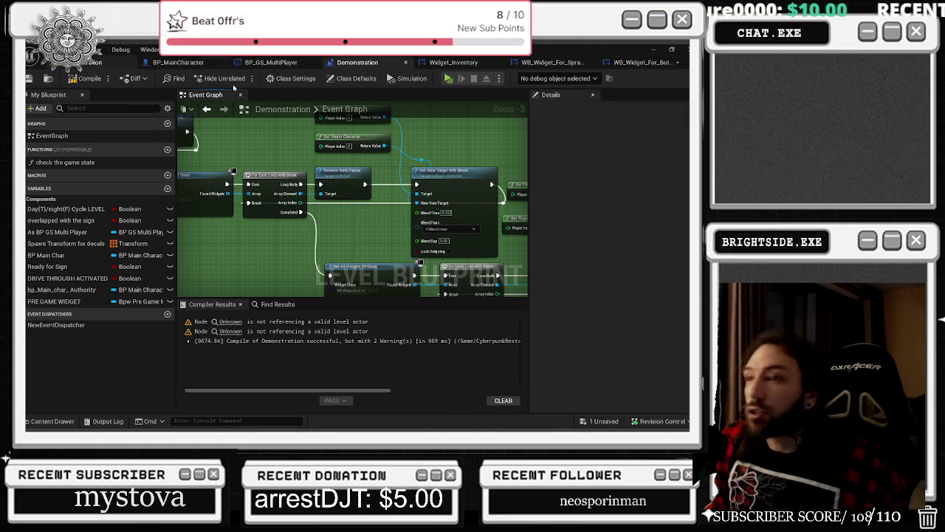
pyautogui.click(149, 63)
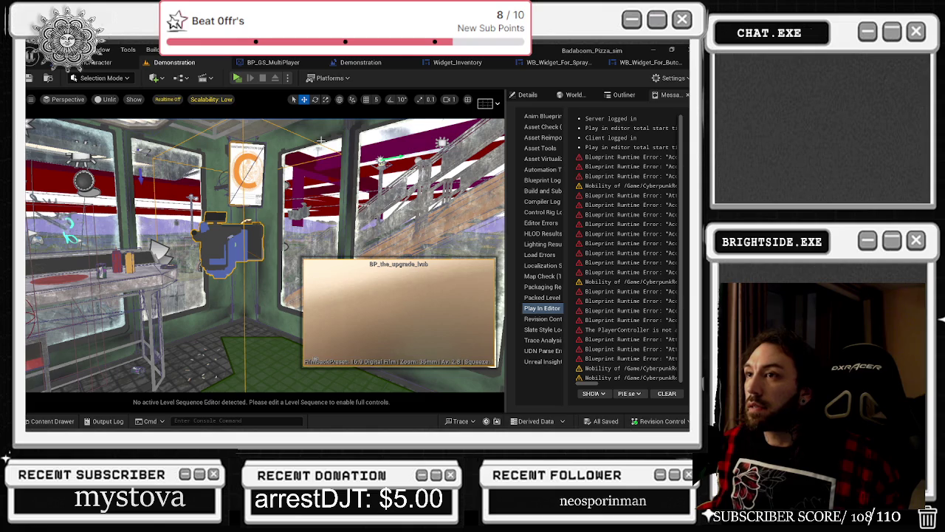
# Launch multiplayer Play In Editor with server and client windows and hide the F1 controls overlay.
pyautogui.click(236, 79)
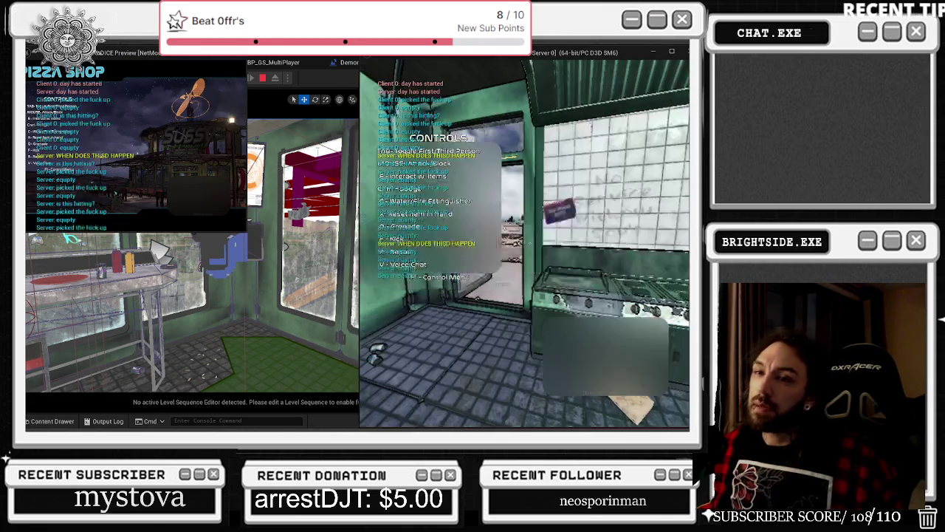
pyautogui.hotkey('alt', 'Tab')
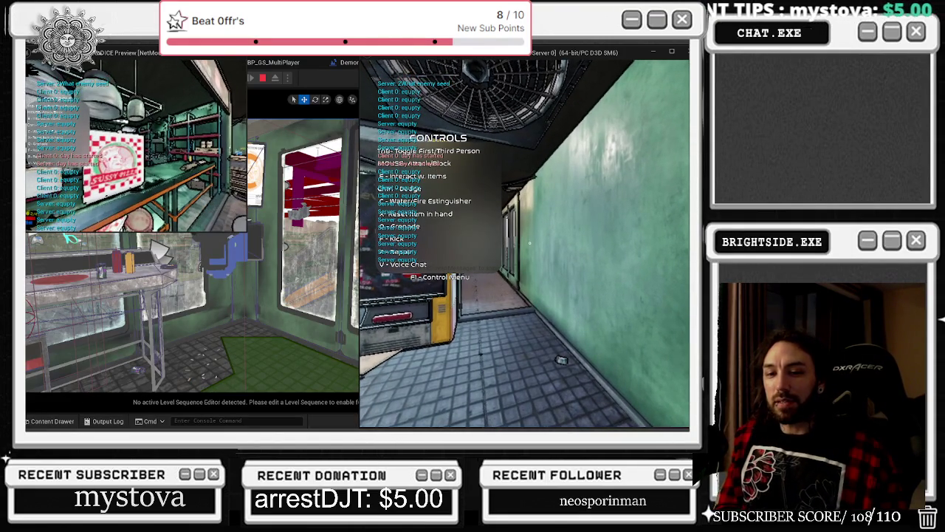
pyautogui.press('F1')
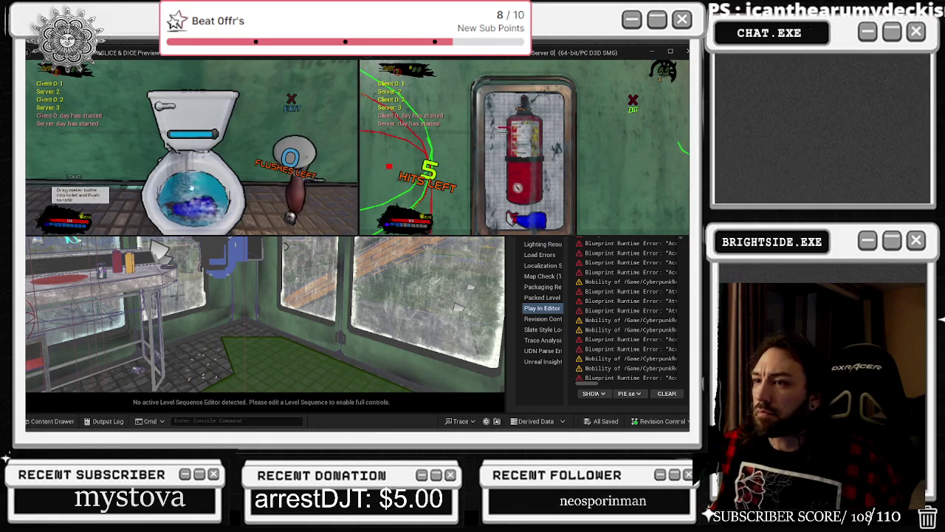
# Use the spray bottle on the toilet and smash open the fire extinguisher case with the bat.
pyautogui.click(160, 113)
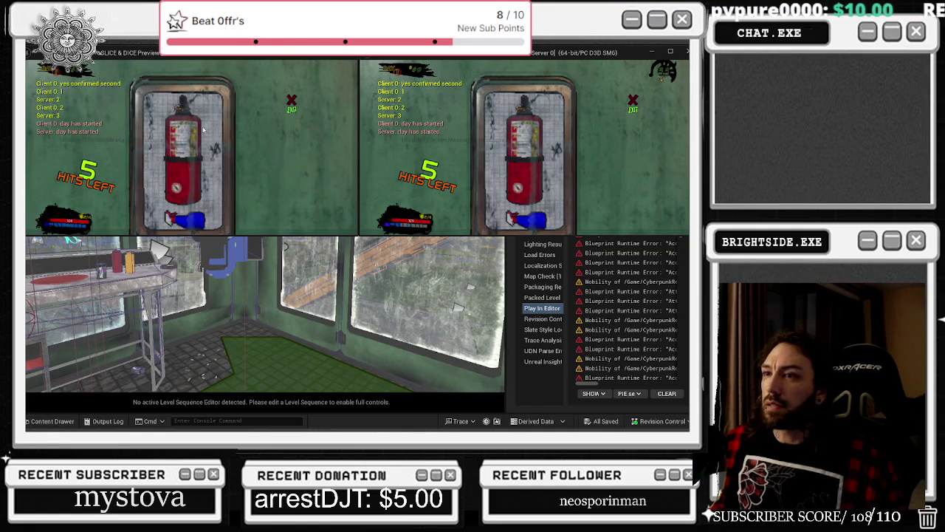
pyautogui.click(525, 148)
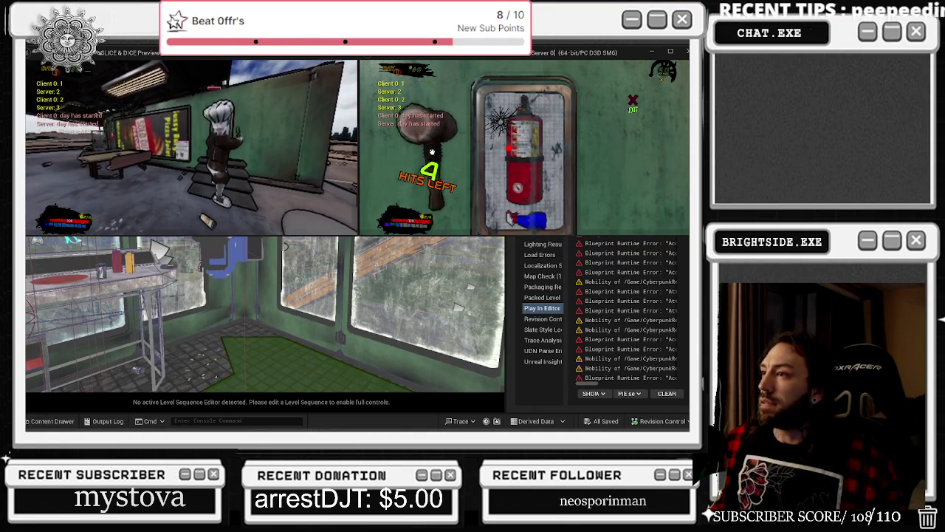
pyautogui.click(501, 148)
pyautogui.click(553, 122)
pyautogui.click(545, 170)
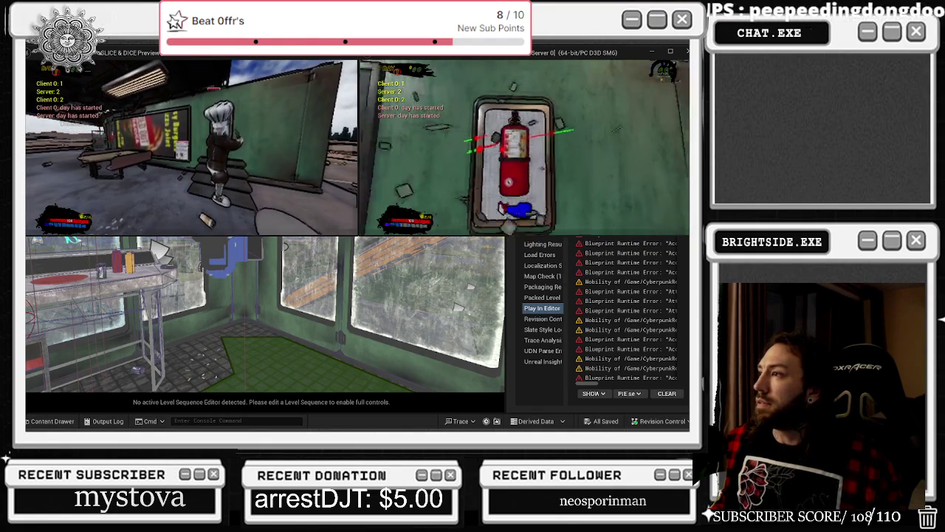
pyautogui.click(647, 95)
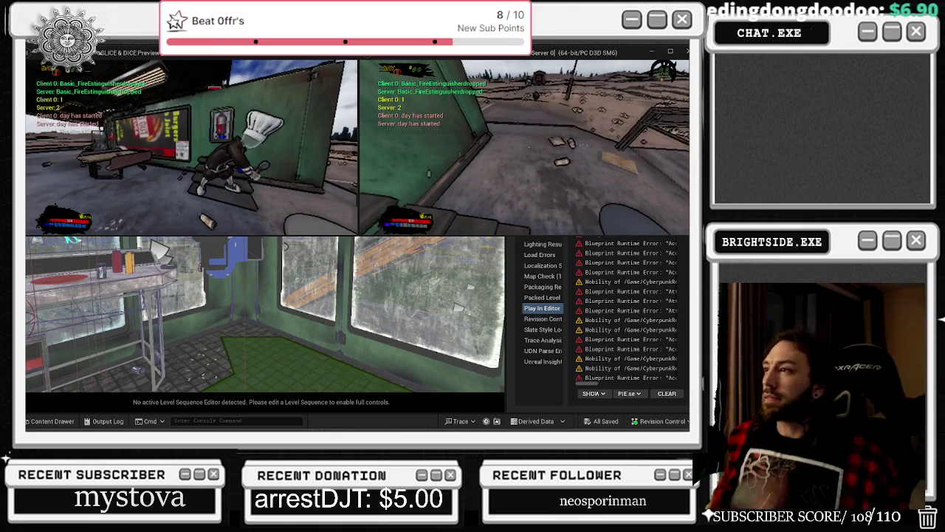
# Walk both players toward the bathroom until the left player reaches the toilet.
pyautogui.press('w')
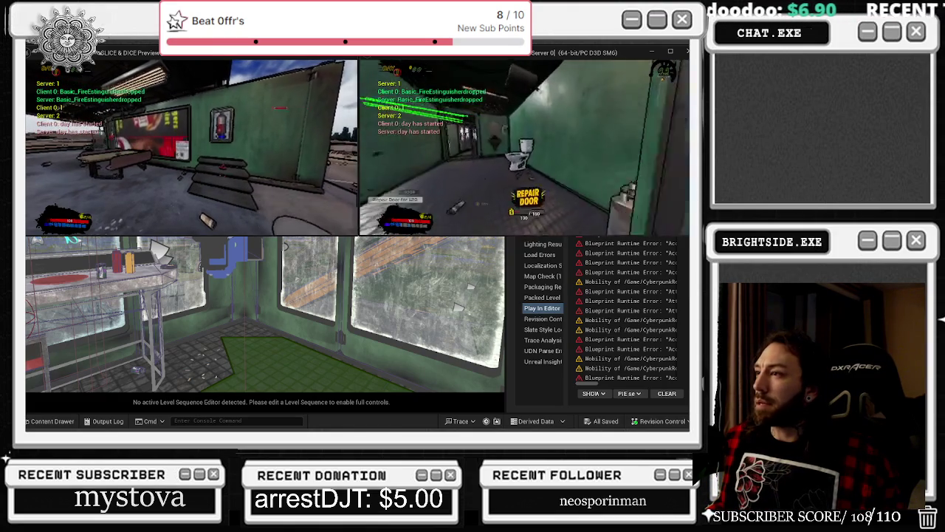
pyautogui.hotkey('alt', 'Tab')
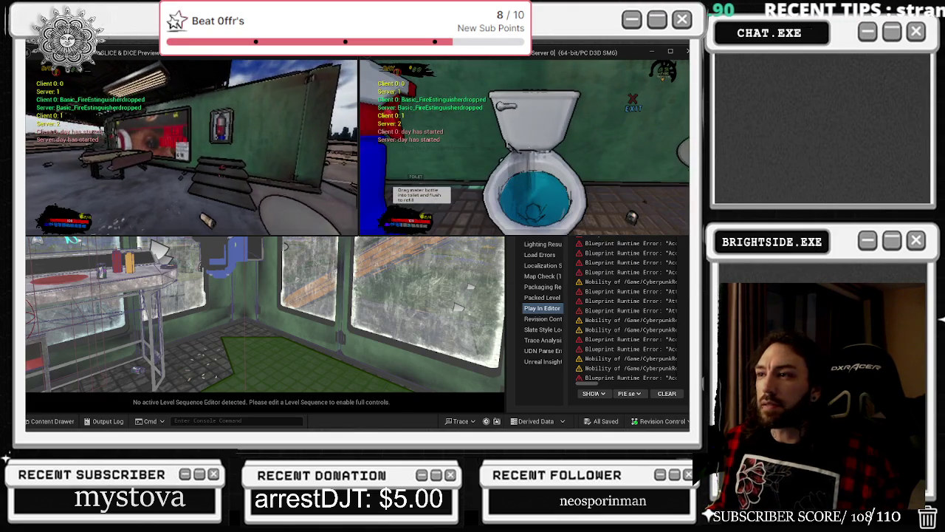
pyautogui.press('w')
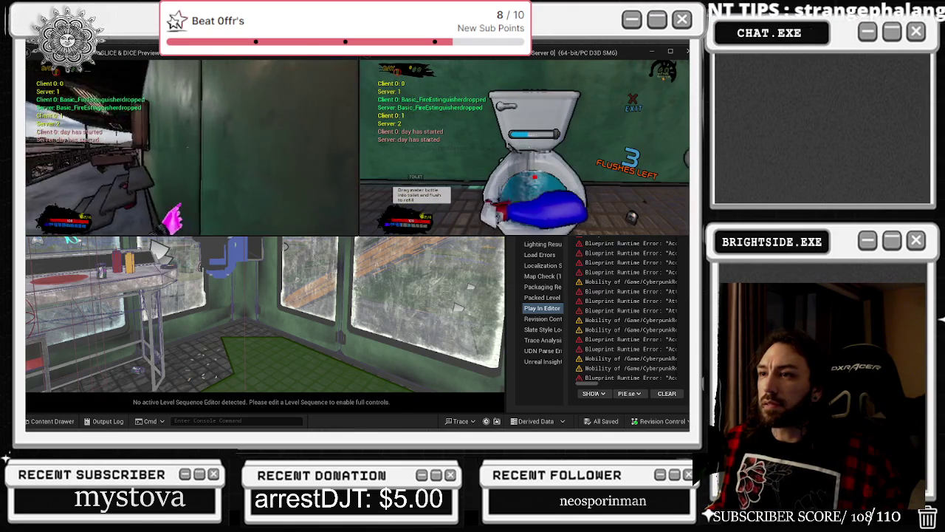
pyautogui.press('w')
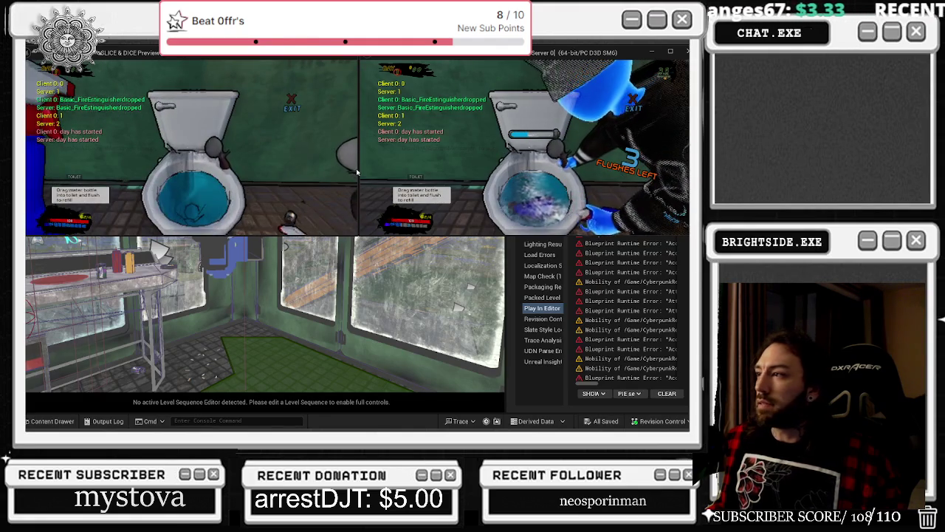
# Pour the water bottle into the toilet, flush it twice, pick up the item, and switch windows.
pyautogui.click(267, 174)
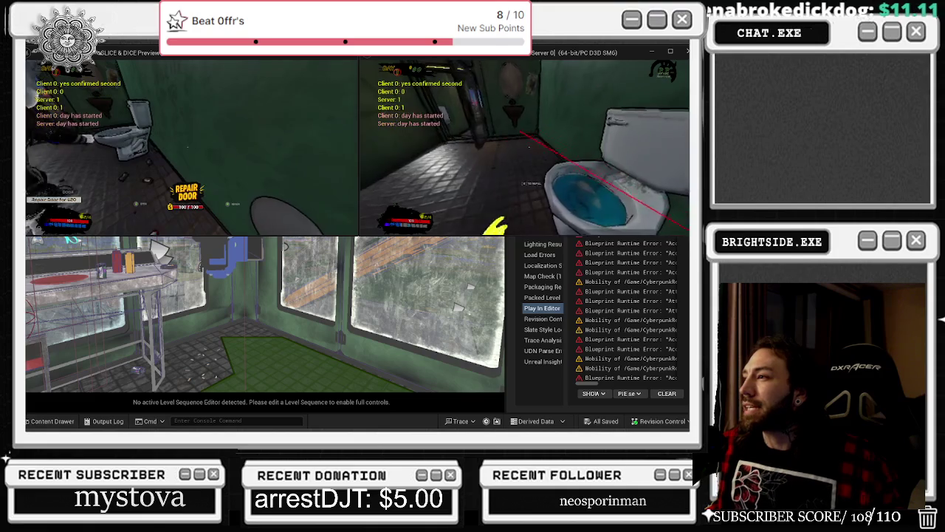
pyautogui.click(547, 193)
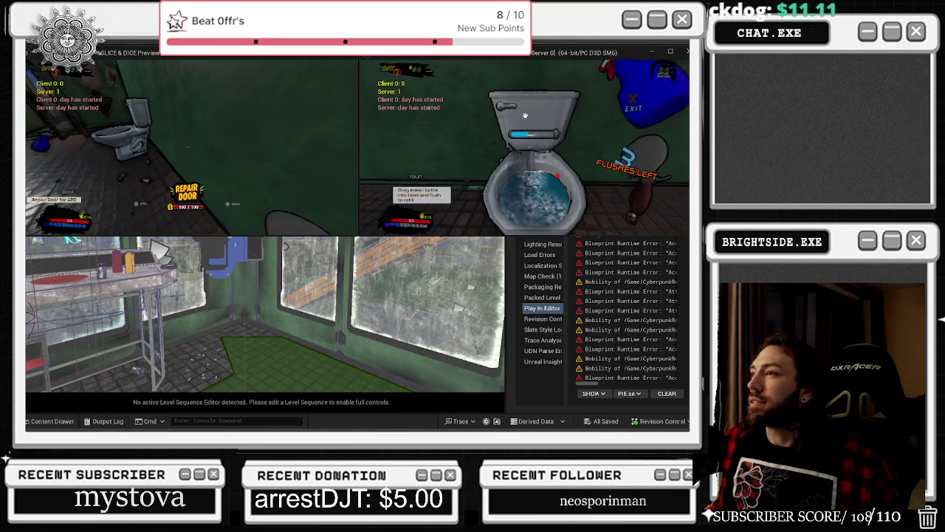
pyautogui.click(514, 111)
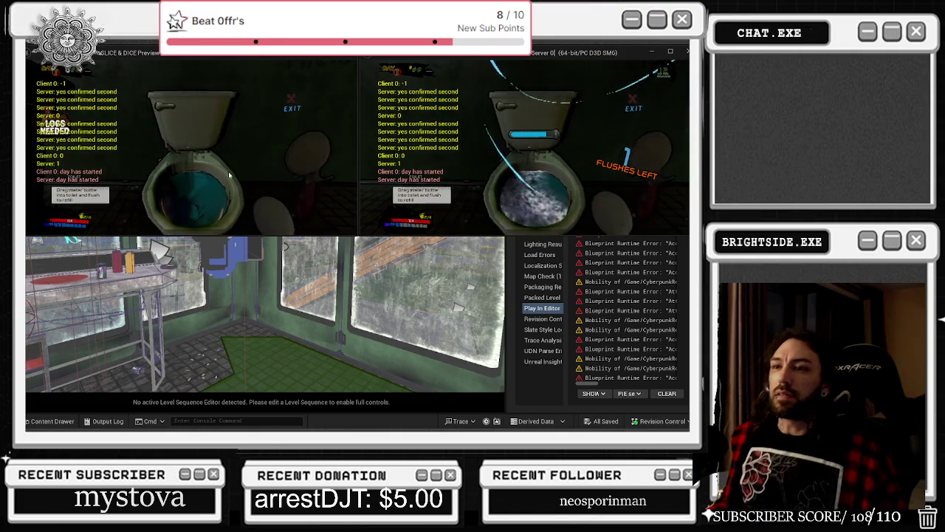
pyautogui.click(242, 154)
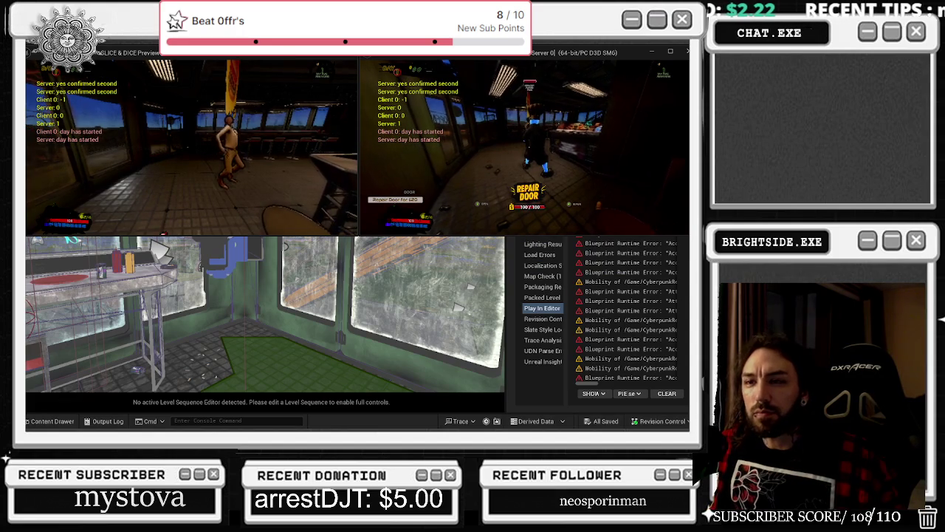
pyautogui.press('e')
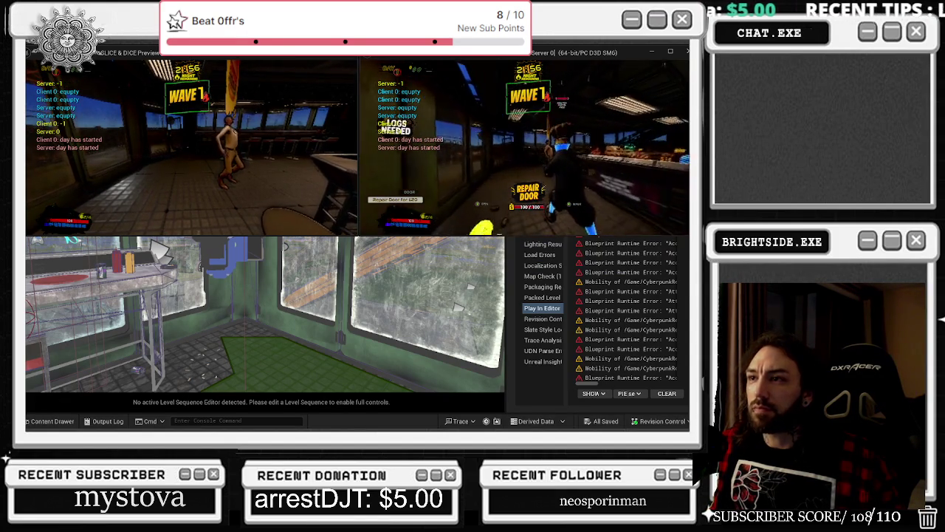
pyautogui.hotkey('alt', 'Tab')
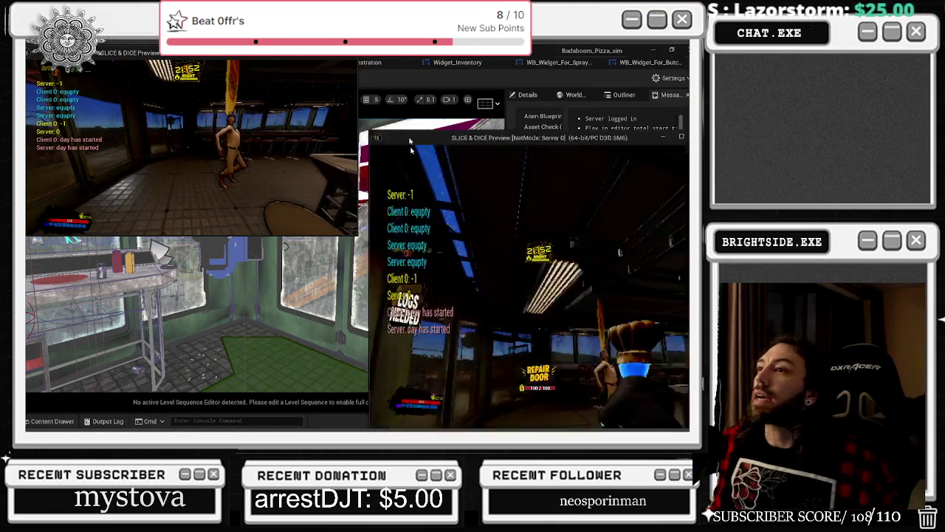
# Show the WB_Widget_For_Butcher_Block event graph, walk briefly in the client game, then return to the editor.
pyautogui.click(649, 62)
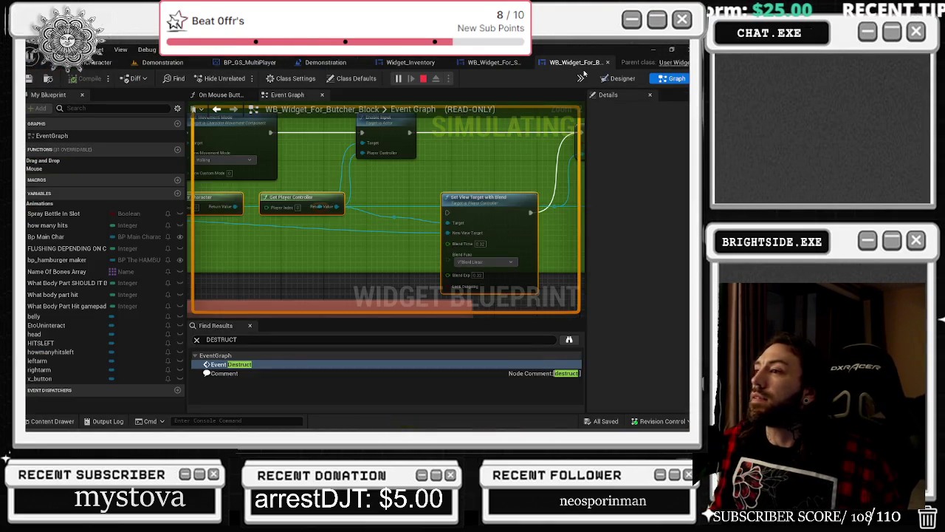
pyautogui.hotkey('alt', 'Tab')
pyautogui.press('w')
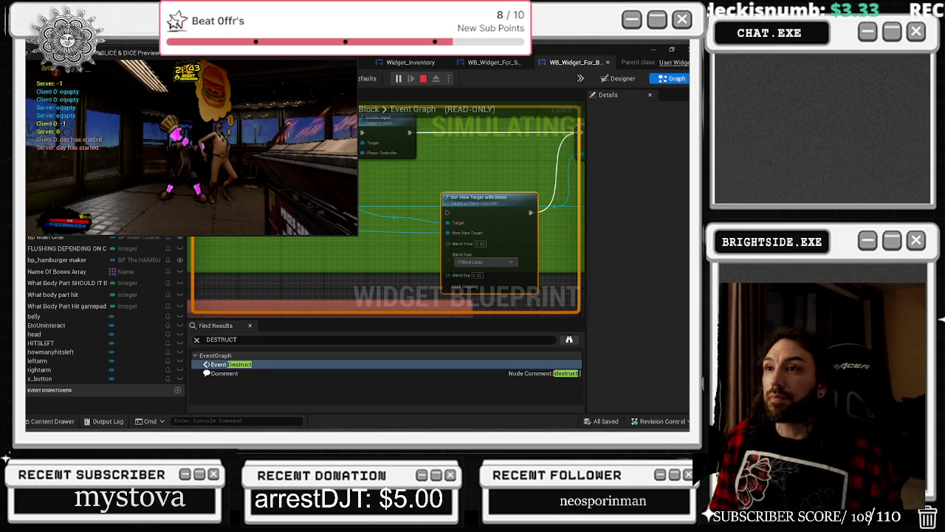
pyautogui.hotkey('alt', 'Tab')
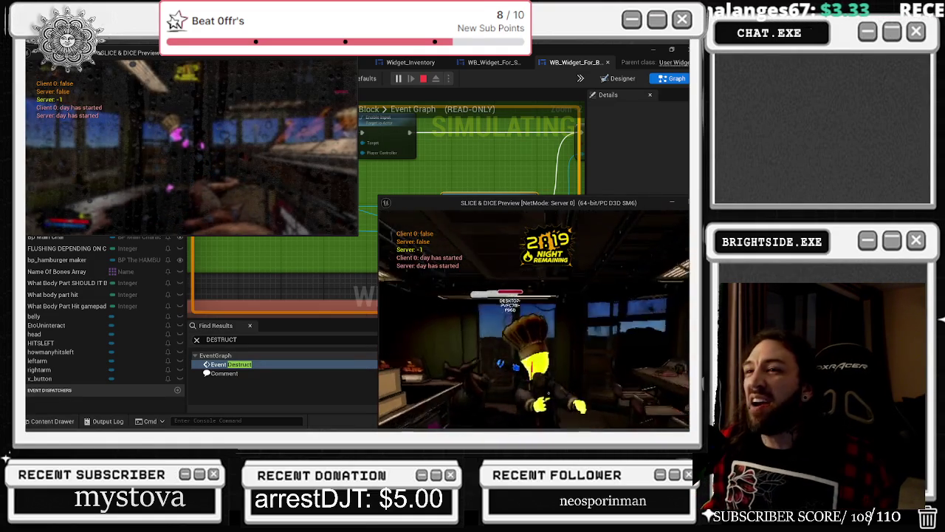
# Pause and resume the server game repeatedly while walking into the bathroom to check the camera.
pyautogui.hotkey('alt', 'Tab')
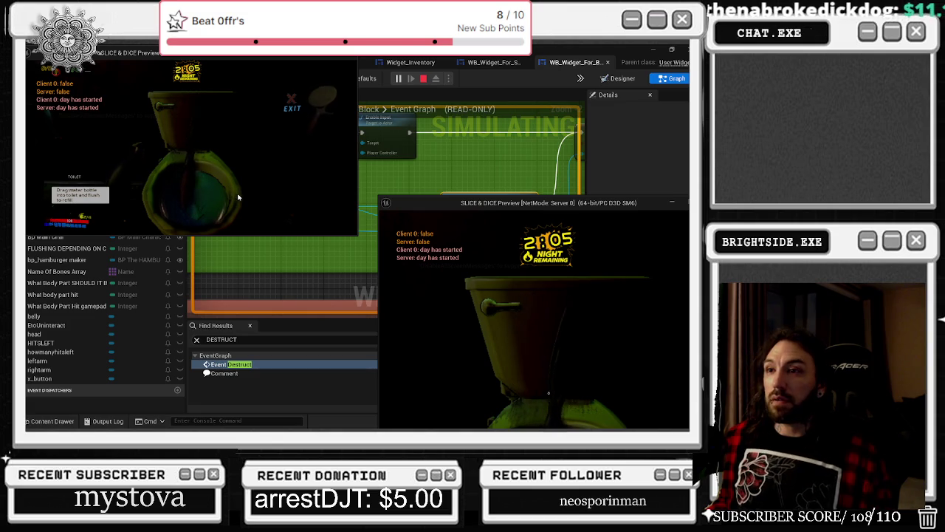
pyautogui.press('Escape')
pyautogui.press('Escape')
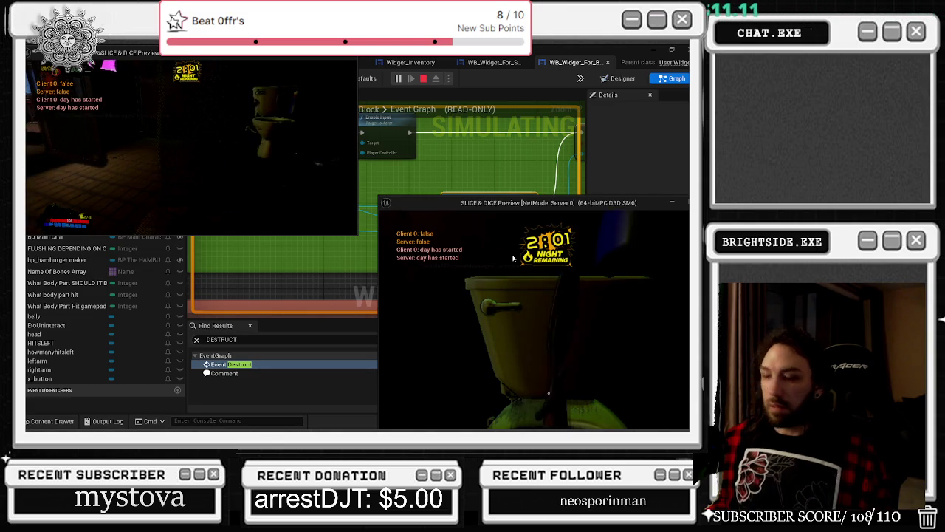
pyautogui.press('Escape')
pyautogui.press('Escape')
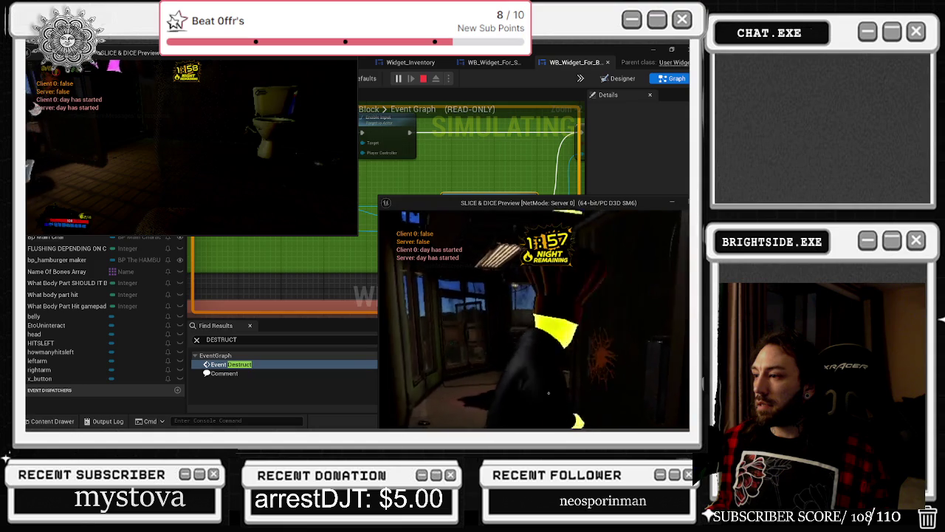
pyautogui.press('Escape')
pyautogui.press('Escape')
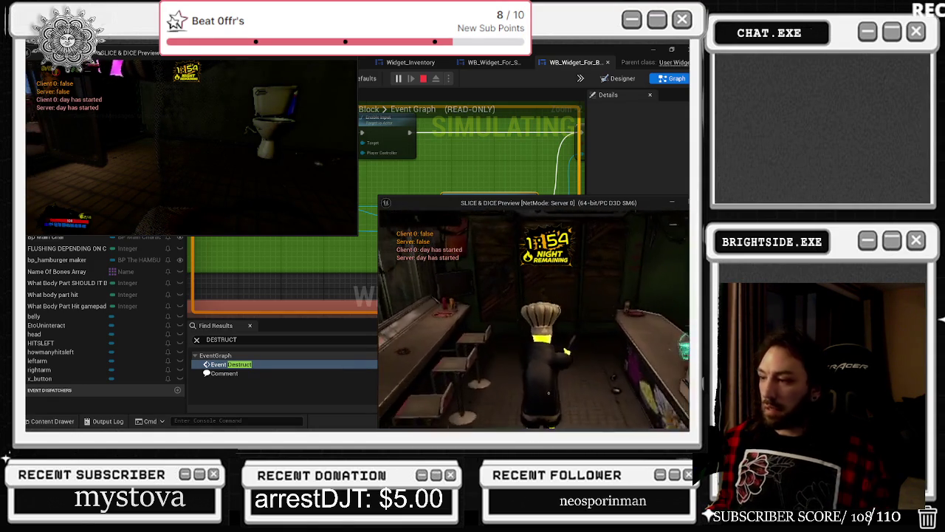
pyautogui.press('Escape')
pyautogui.press('Escape')
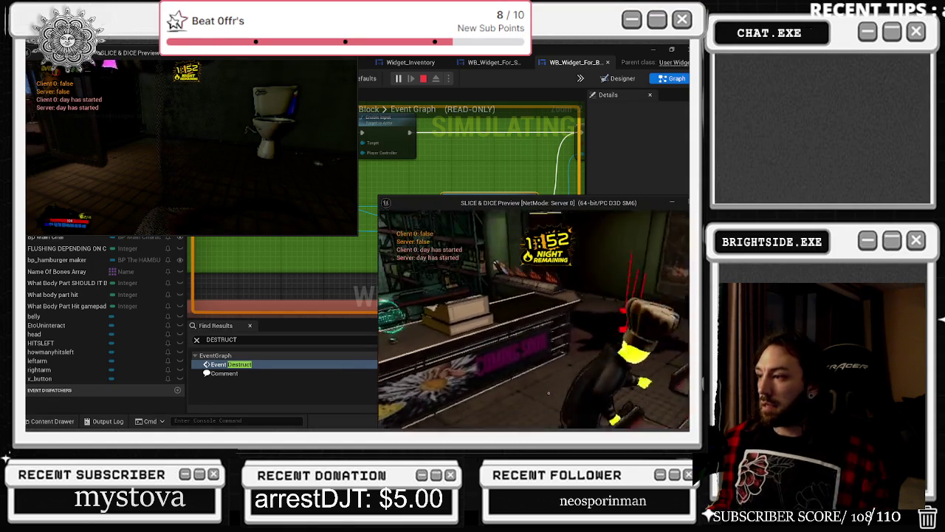
pyautogui.press('w')
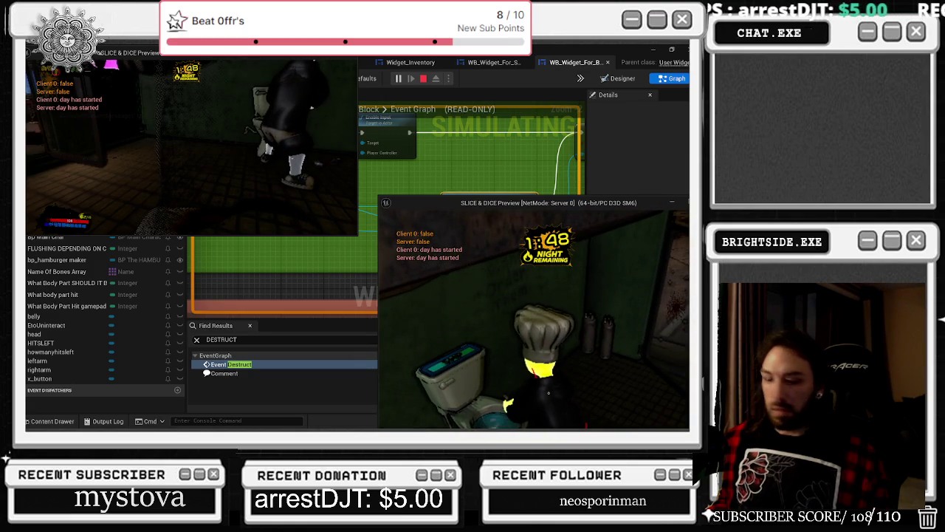
pyautogui.press('Escape')
pyautogui.press('Escape')
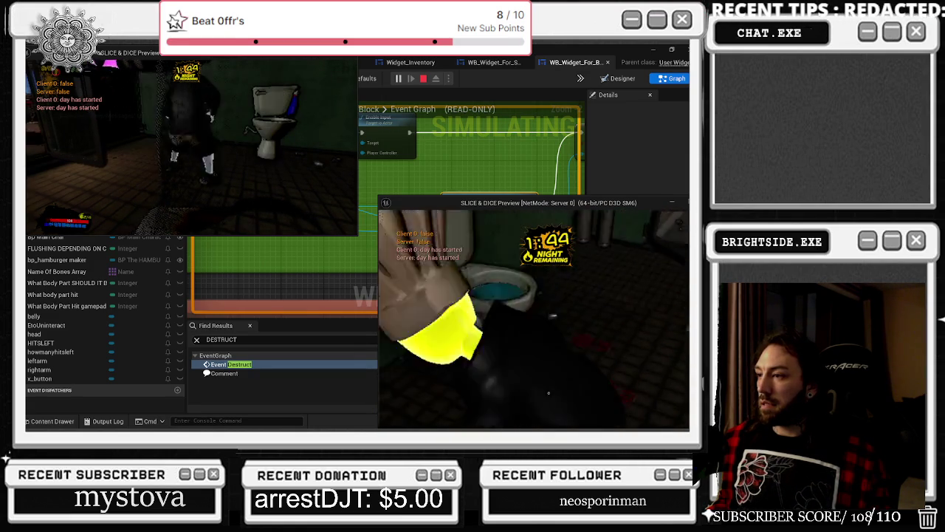
# Face the toilet, pause once more, attack toward the other player, and end the PIE session.
pyautogui.press('w')
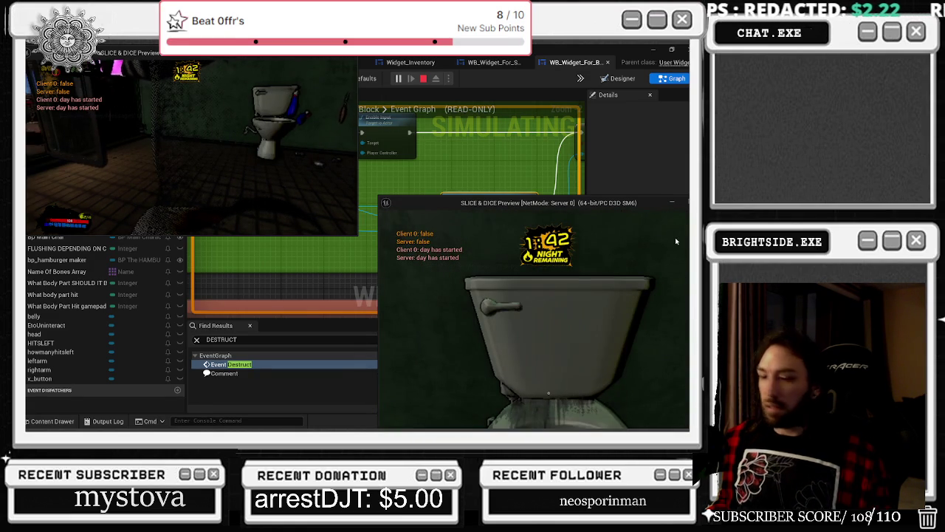
pyautogui.press('Escape')
pyautogui.press('Escape')
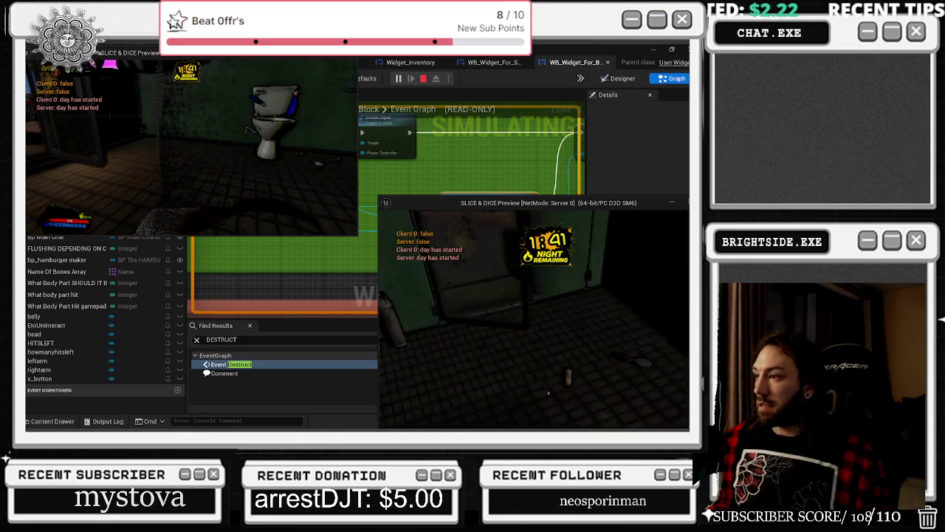
pyautogui.rightClick(548, 393)
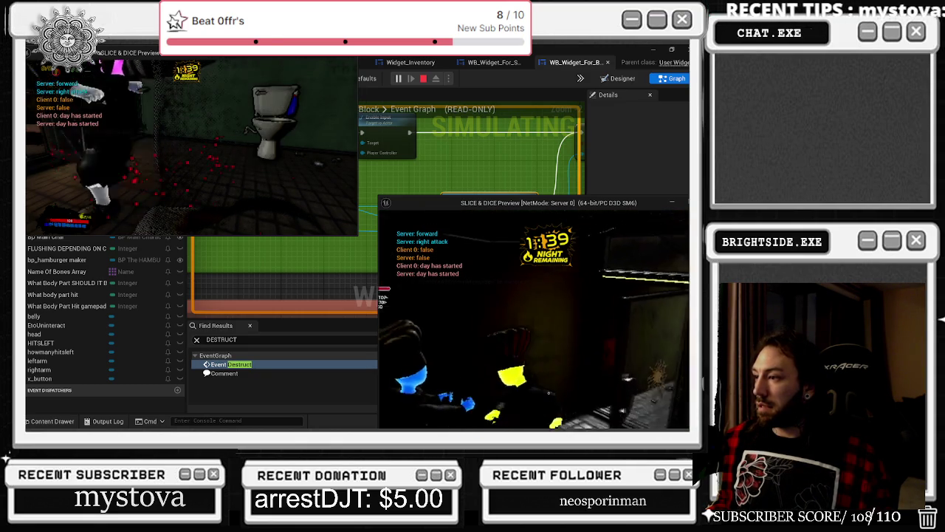
pyautogui.press('w')
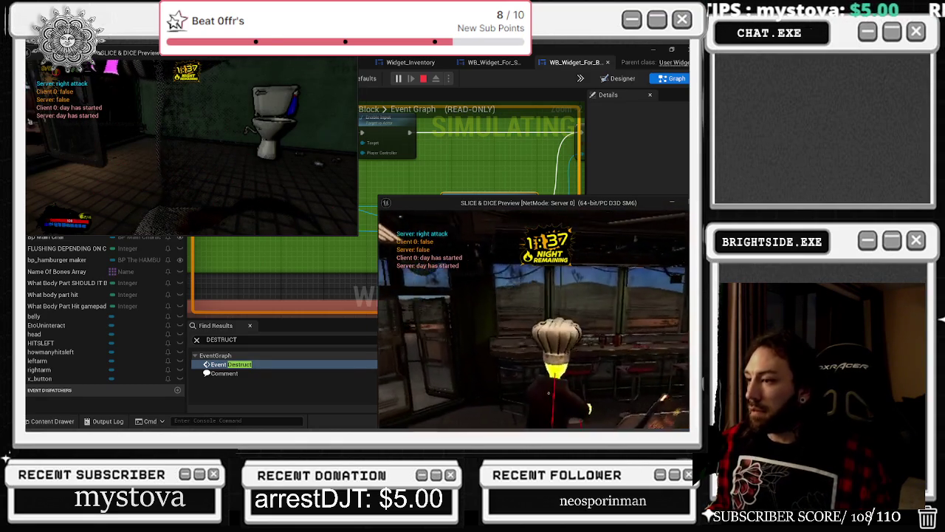
pyautogui.press('Escape')
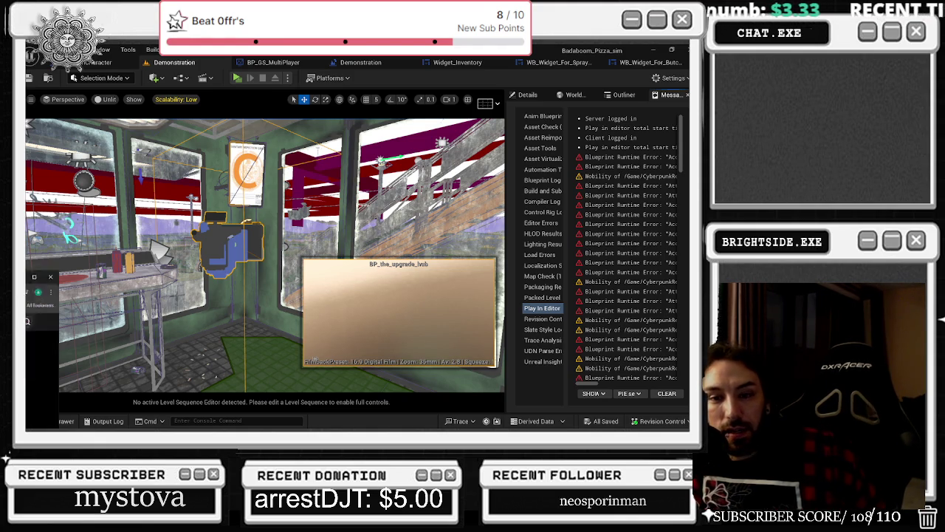
# Switch to the live Twitch stream in Chrome, selecting and then deselecting its web address.
pyautogui.hotkey('alt', 'Tab')
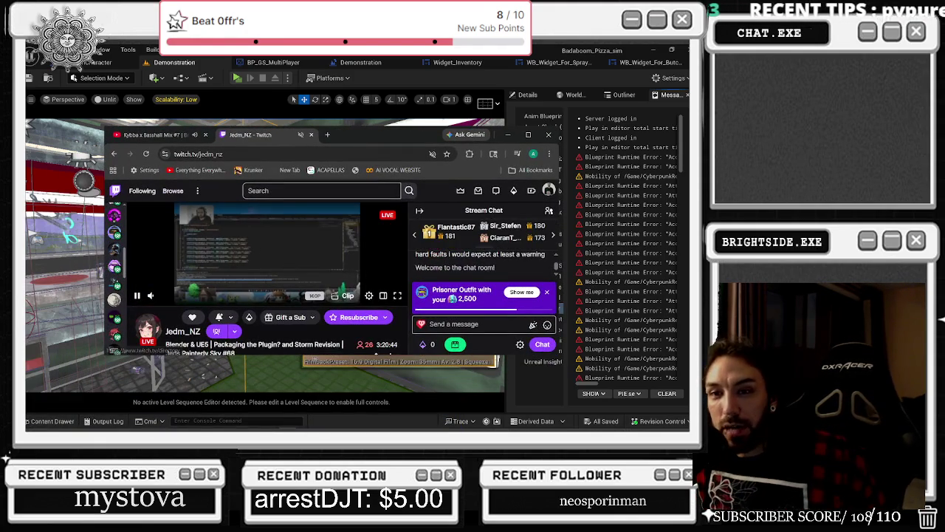
pyautogui.hotkey('alt', 'Tab')
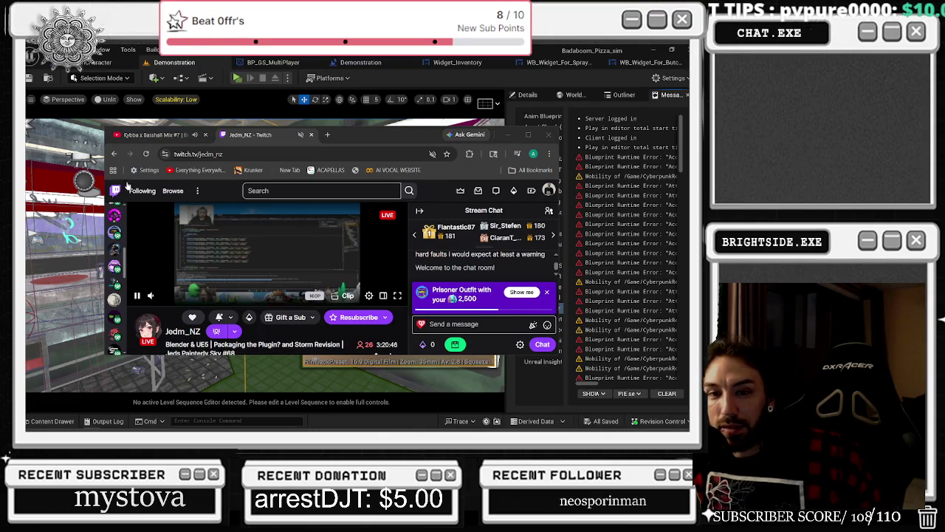
pyautogui.click(225, 153)
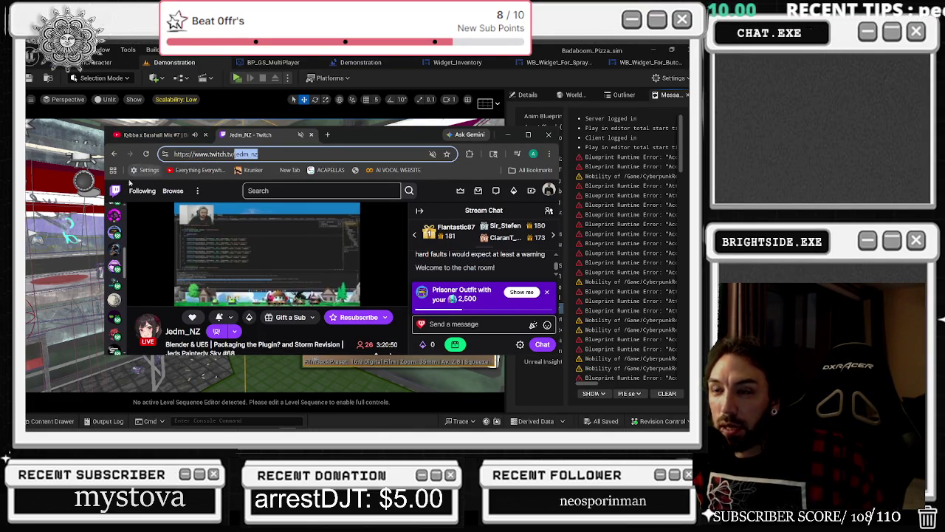
pyautogui.click(114, 334)
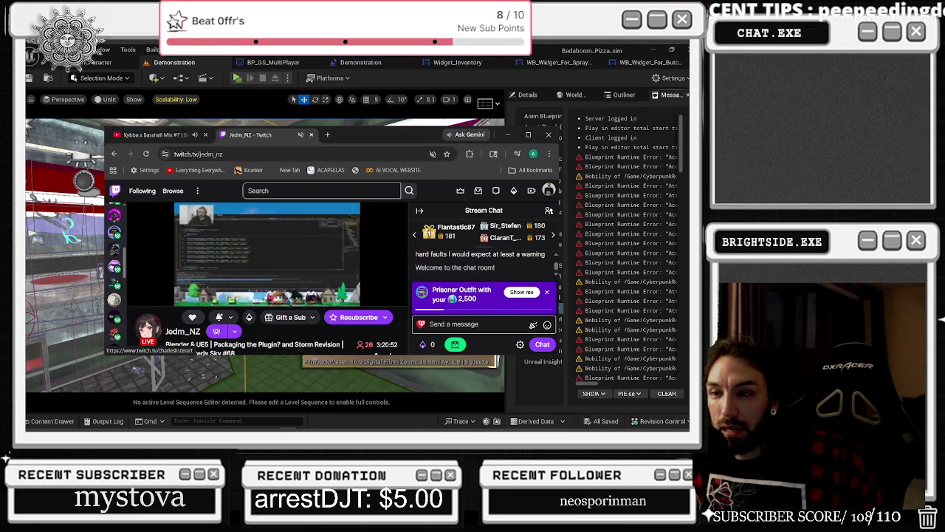